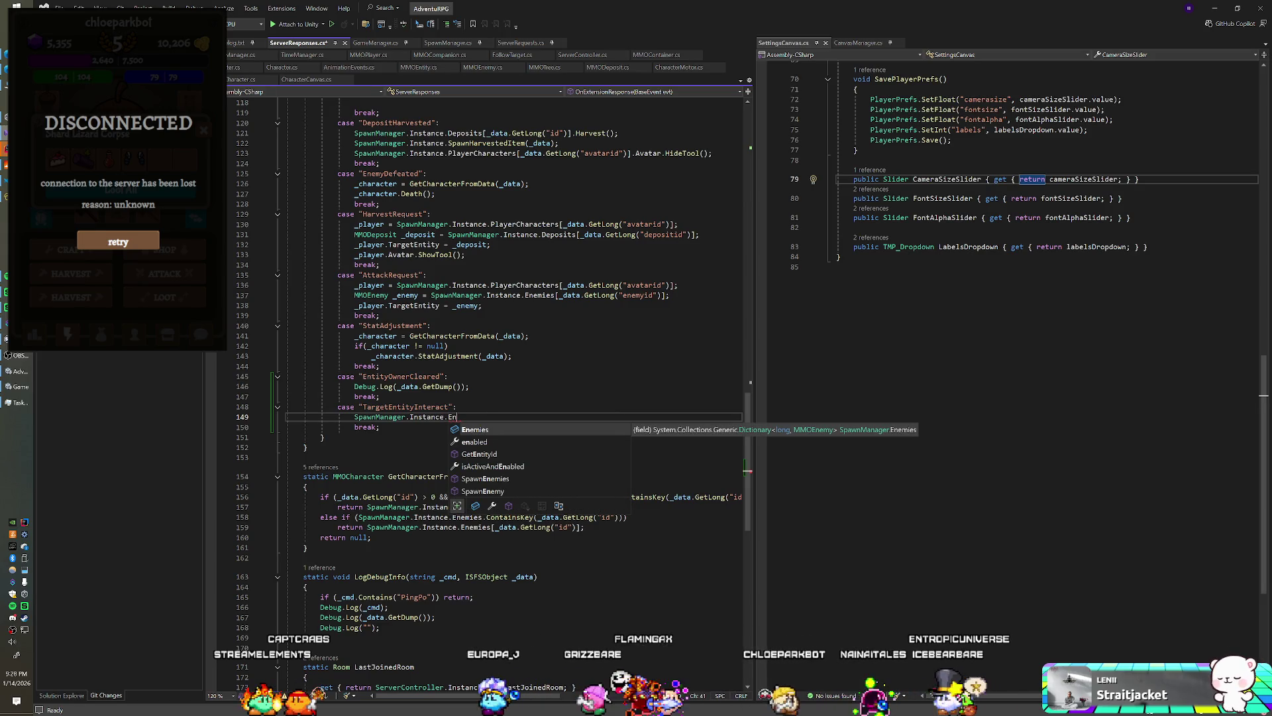
- Write the lookup SpawnManager.Instance.Containers[_data.GetLong("id")] on line 149 of the TargetEntityInteract case
key("BackSpace")
key("BackSpace")
key("Up")
key("Up")
key("Up")
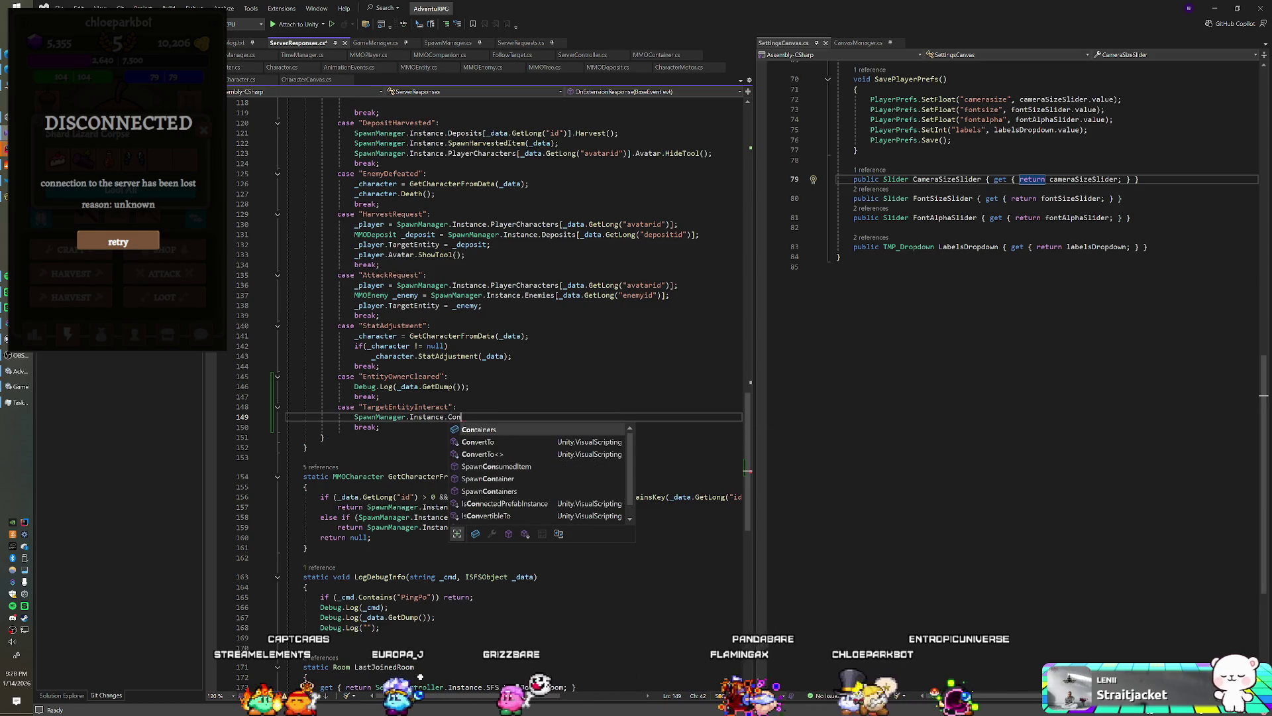
key("Tab")
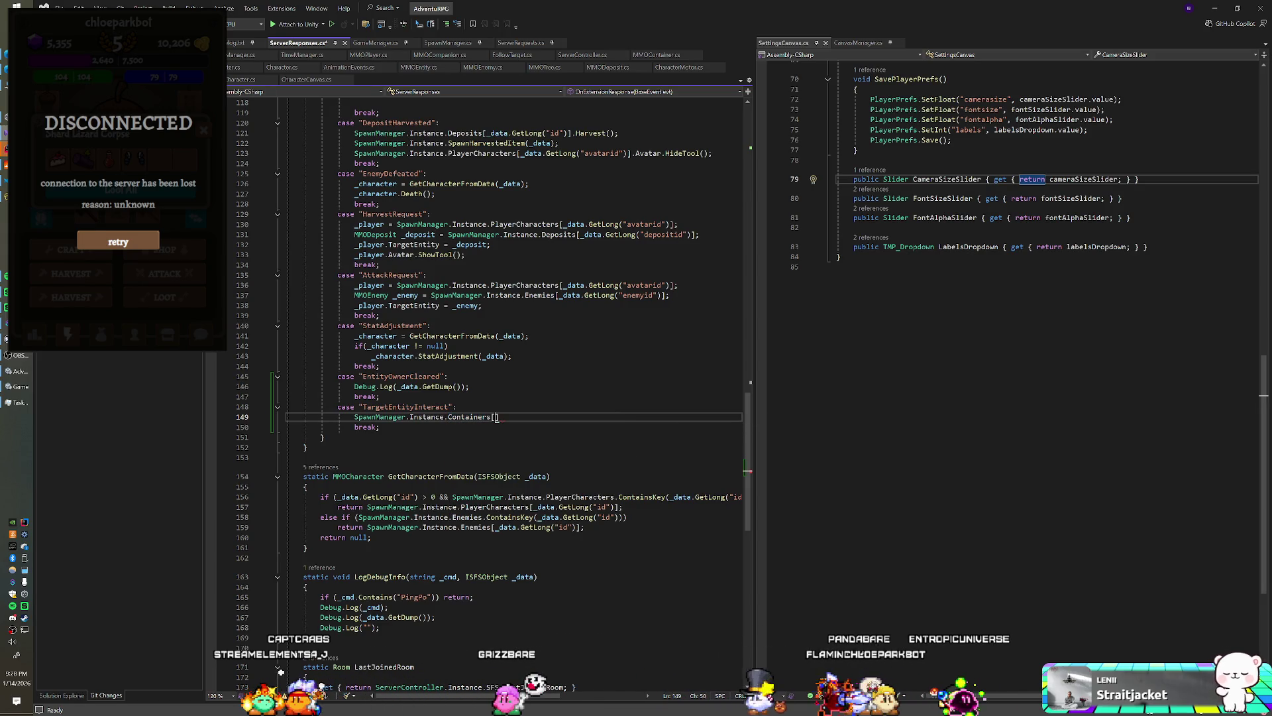
type("_data.GetL")
key("Tab")
type("(\"id\")].")
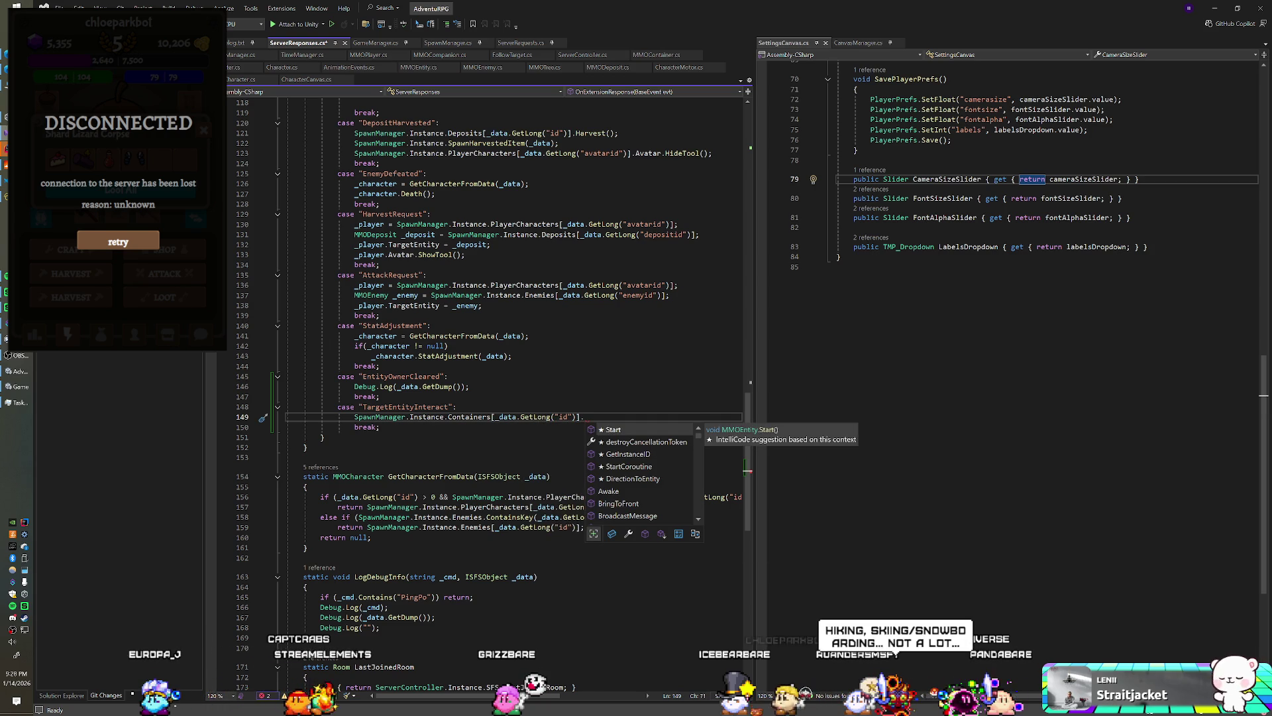
type("An")
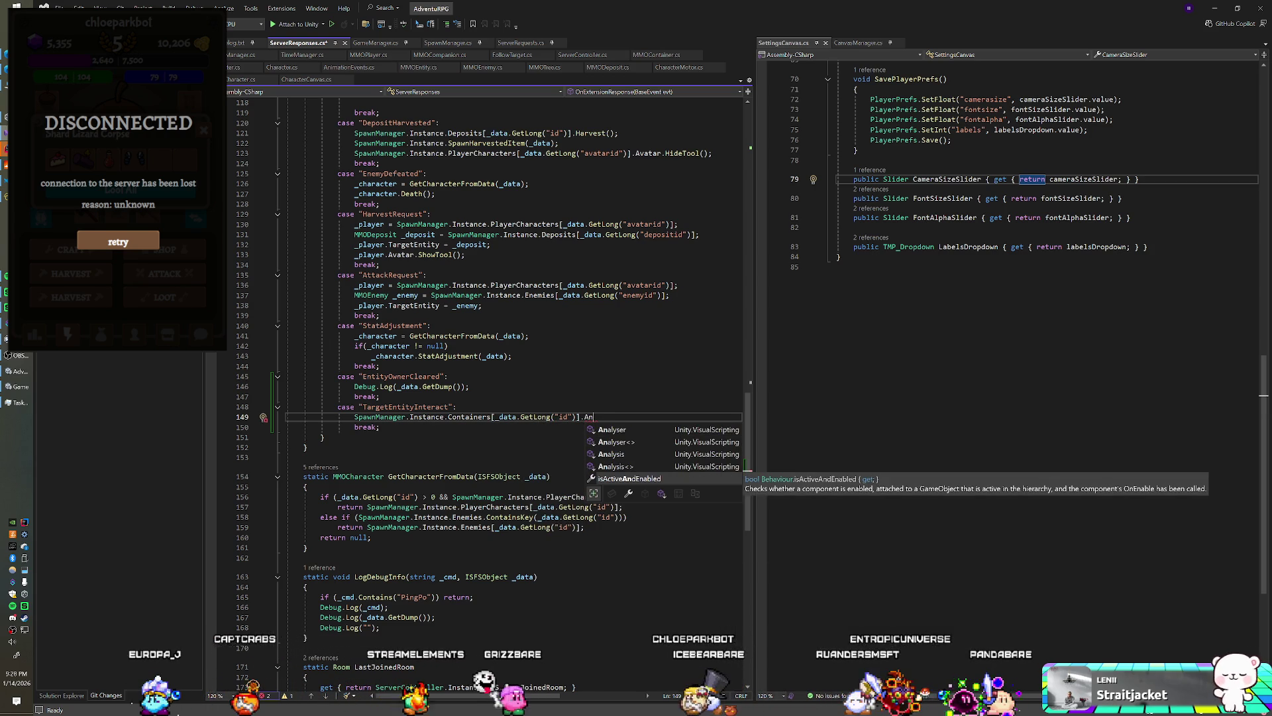
key("BackSpace")
key("BackSpace")
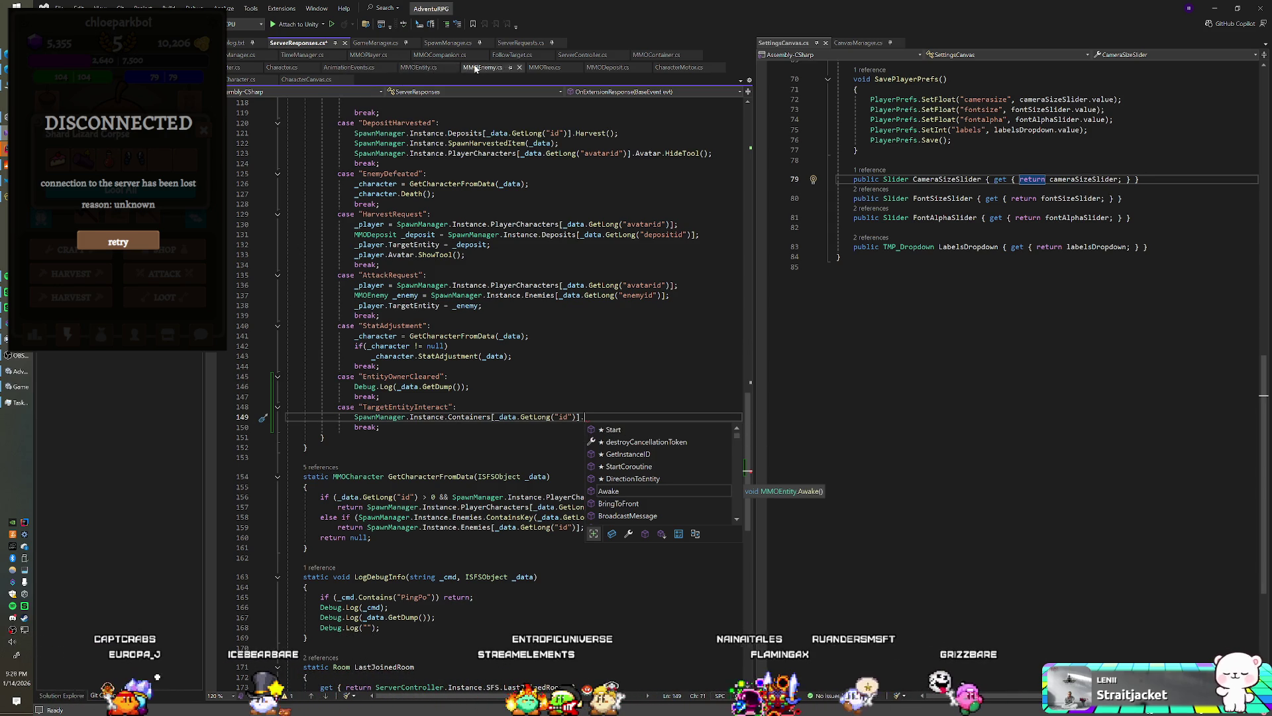
- Review the MMOContainer and MMOEntity scripts, then bring the Unity Editor forward
left_click(651, 56)
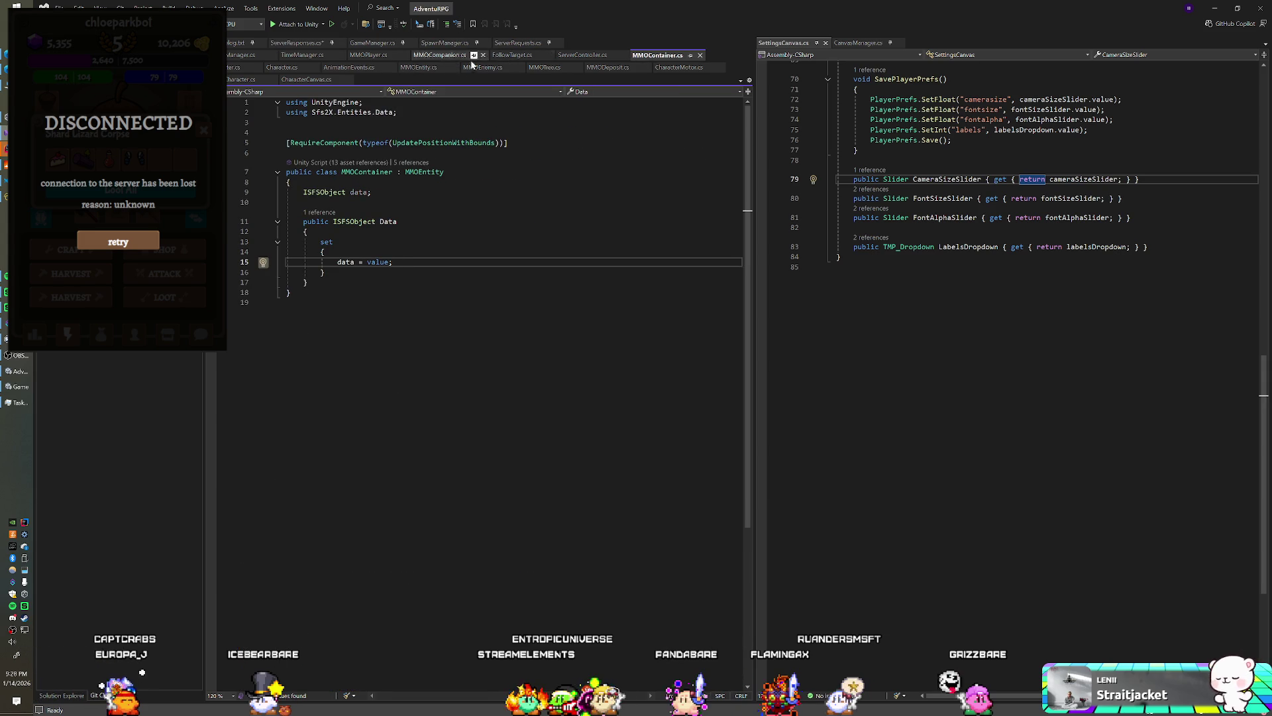
left_click(428, 69)
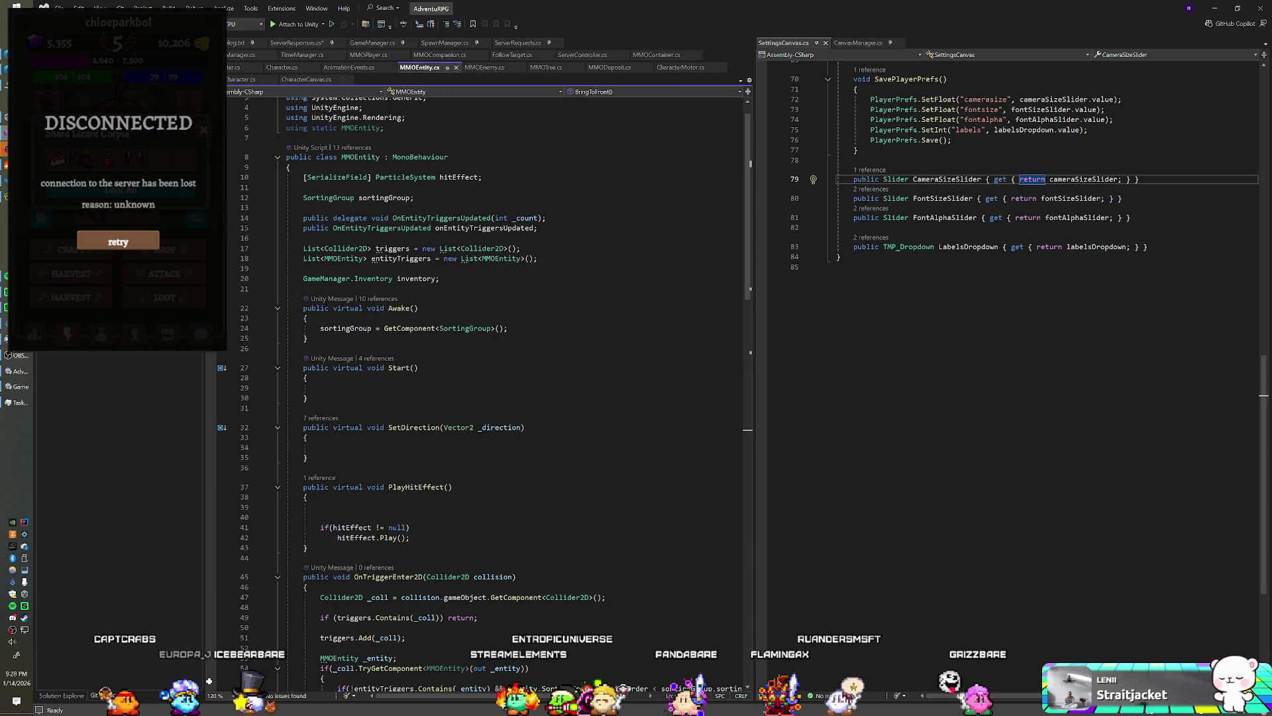
left_click(663, 55)
key("alt+Tab")
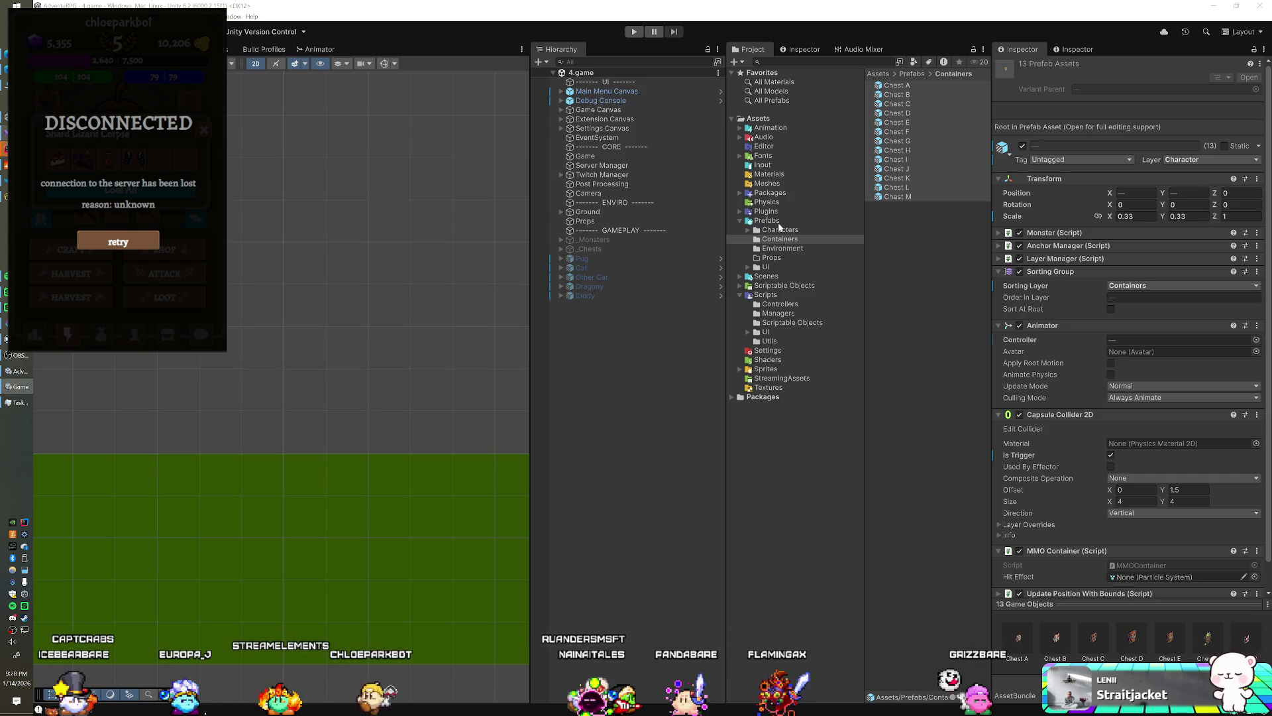
- Inspect the Chest J prefab's components in Unity and return to Visual Studio
left_click(884, 170)
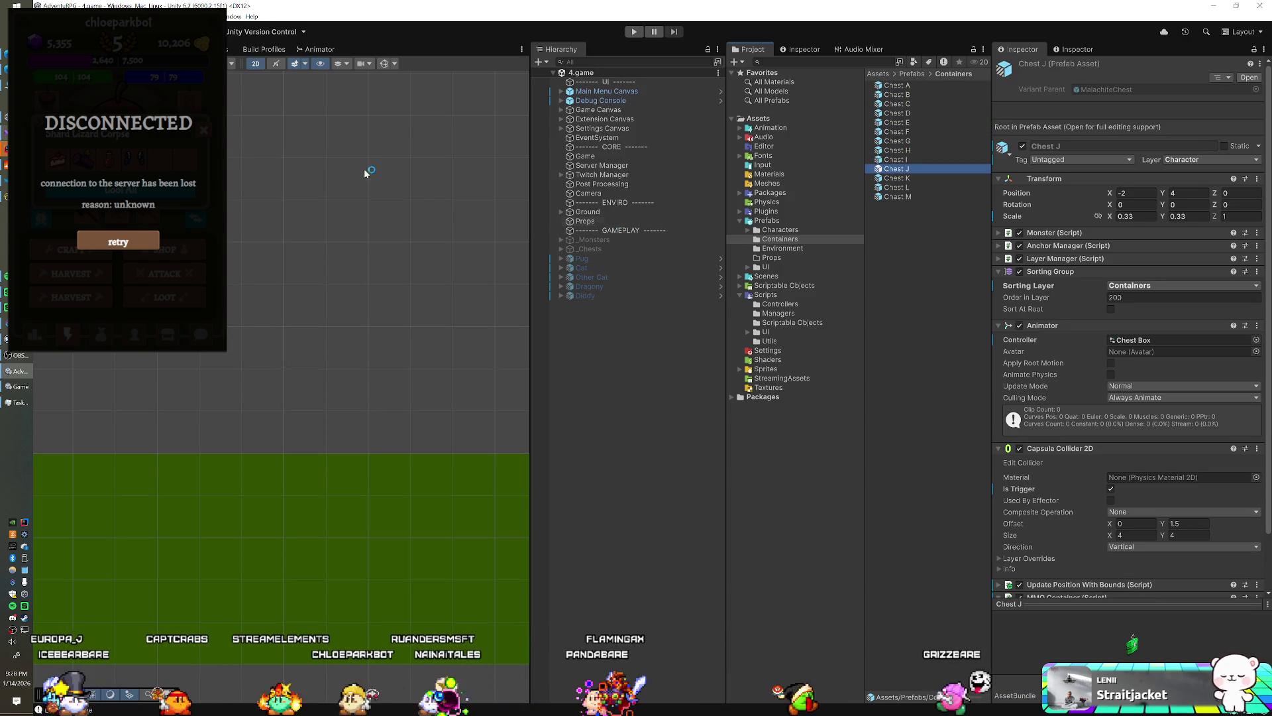
key("alt+Tab")
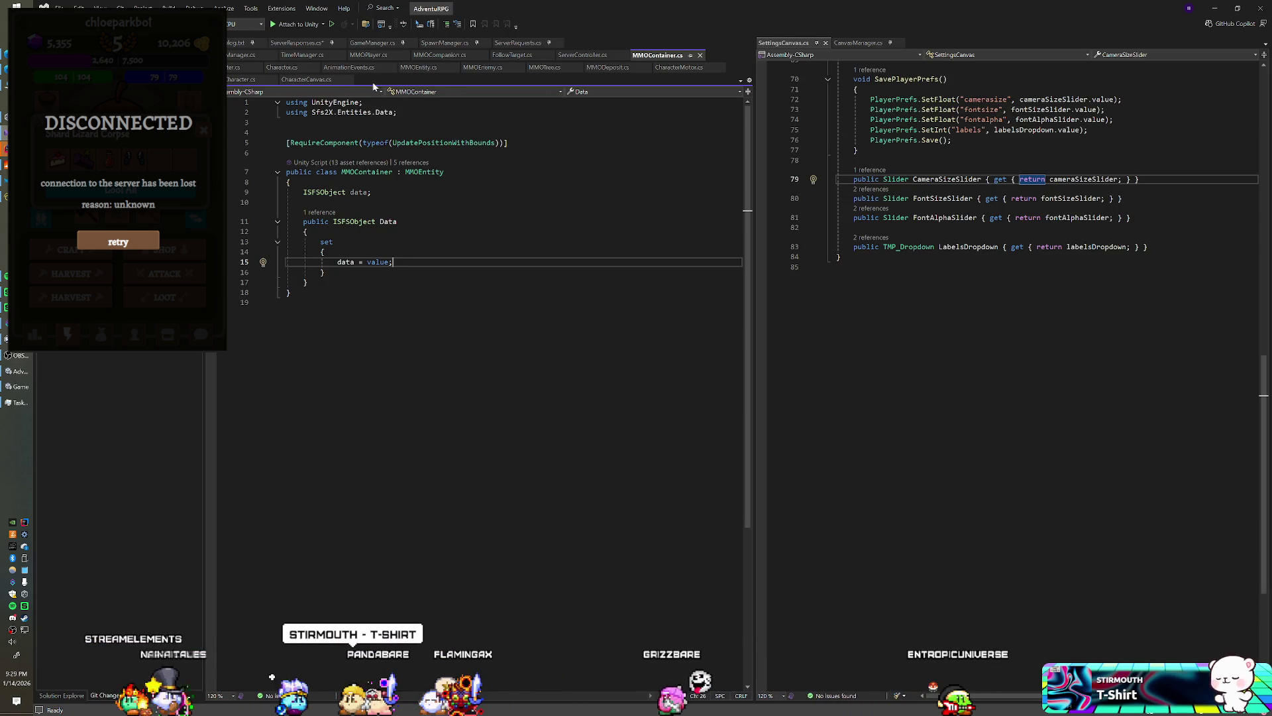
- Look through MMOEnemy.cs and MMOEntity.cs trigger handlers, then start a Find in Files search
left_click(474, 68)
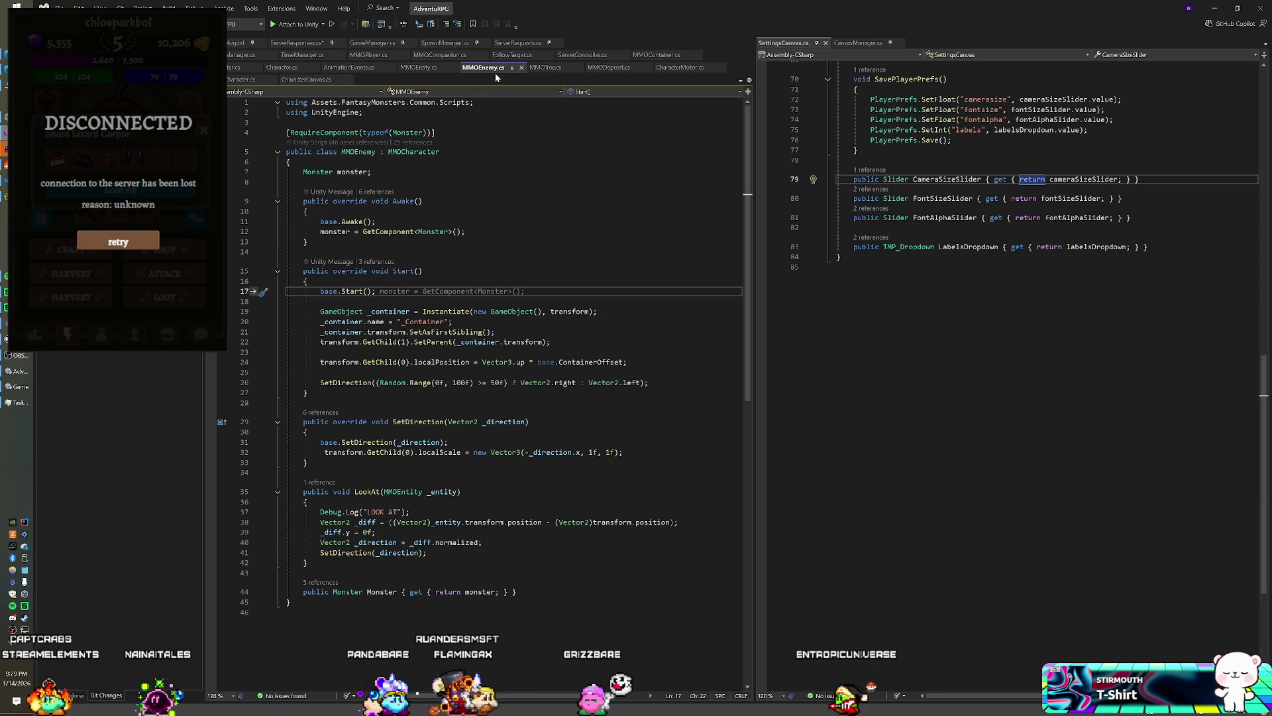
left_click(418, 68)
scroll(415, 671, "down", 6)
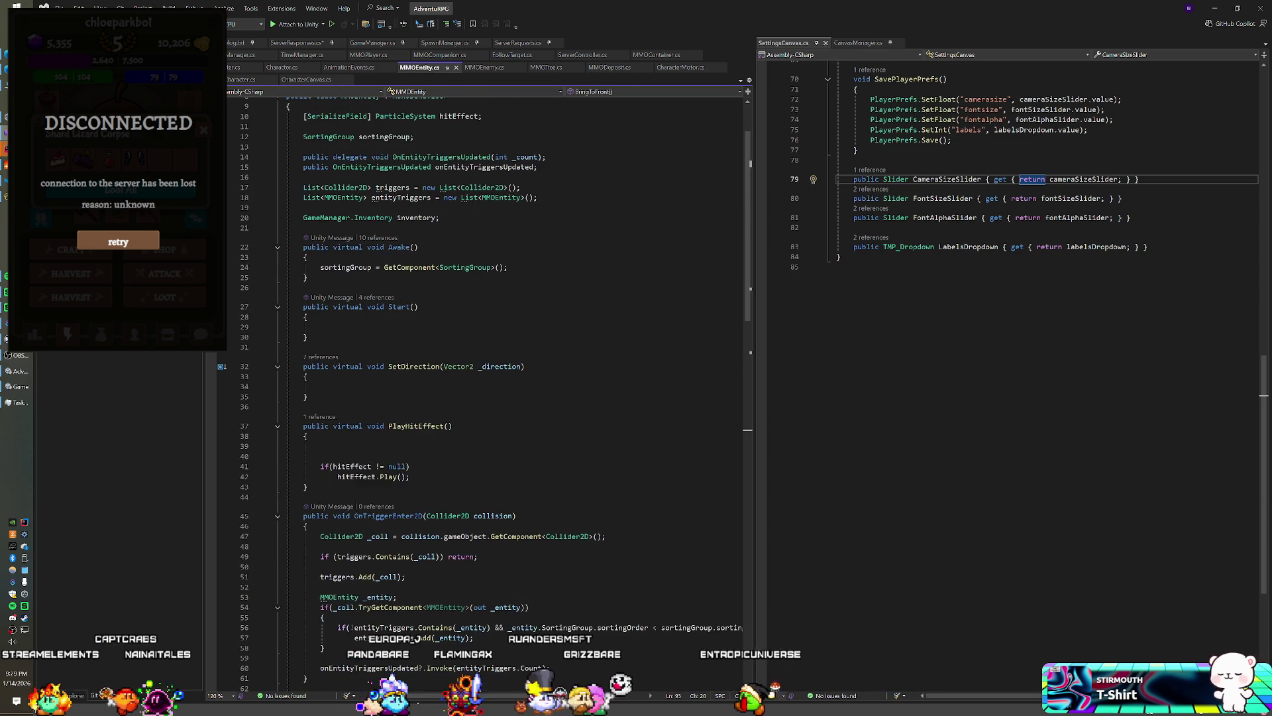
scroll(416, 671, "down", 10)
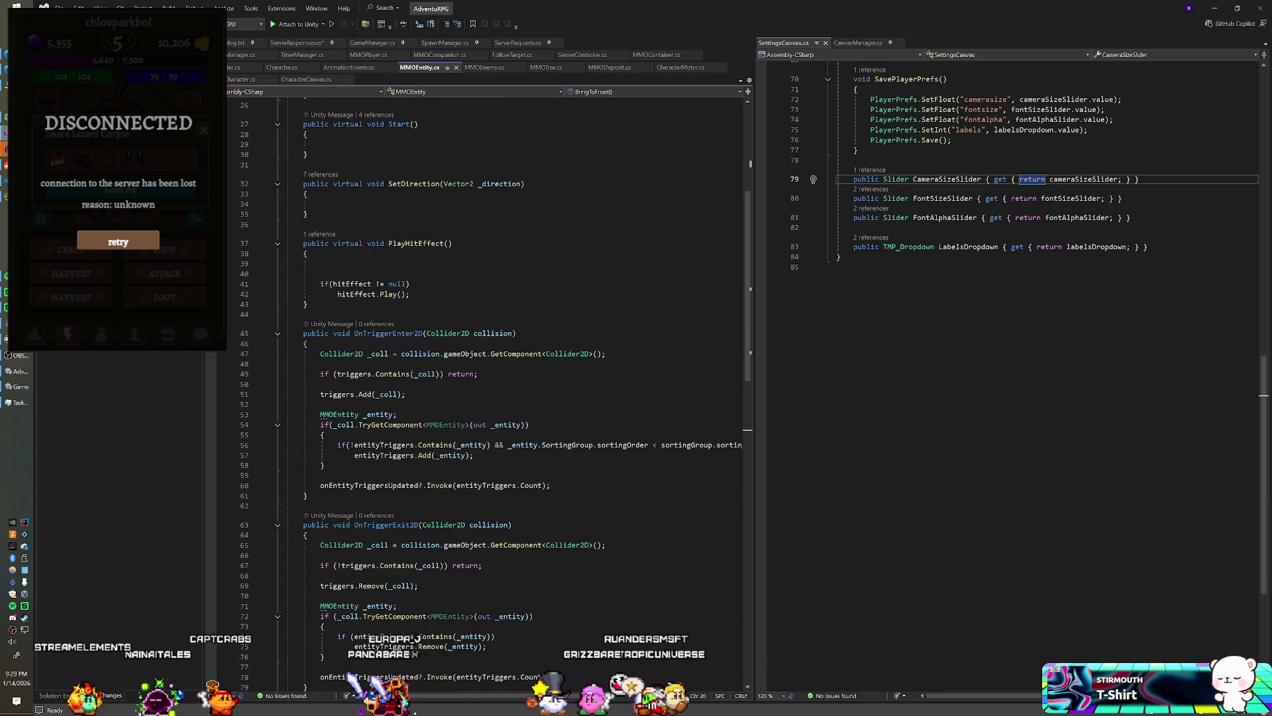
scroll(415, 671, "down", 3)
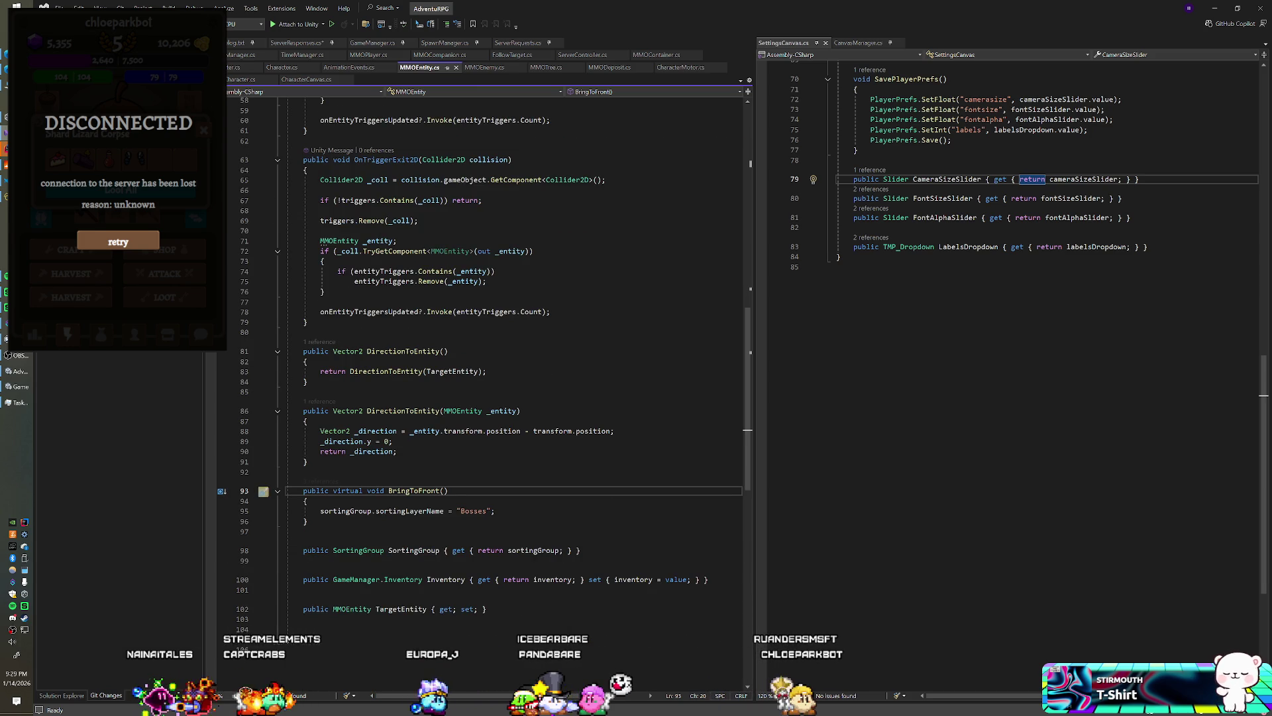
scroll(415, 671, "up", 5)
scroll(487, 391, "up", 4)
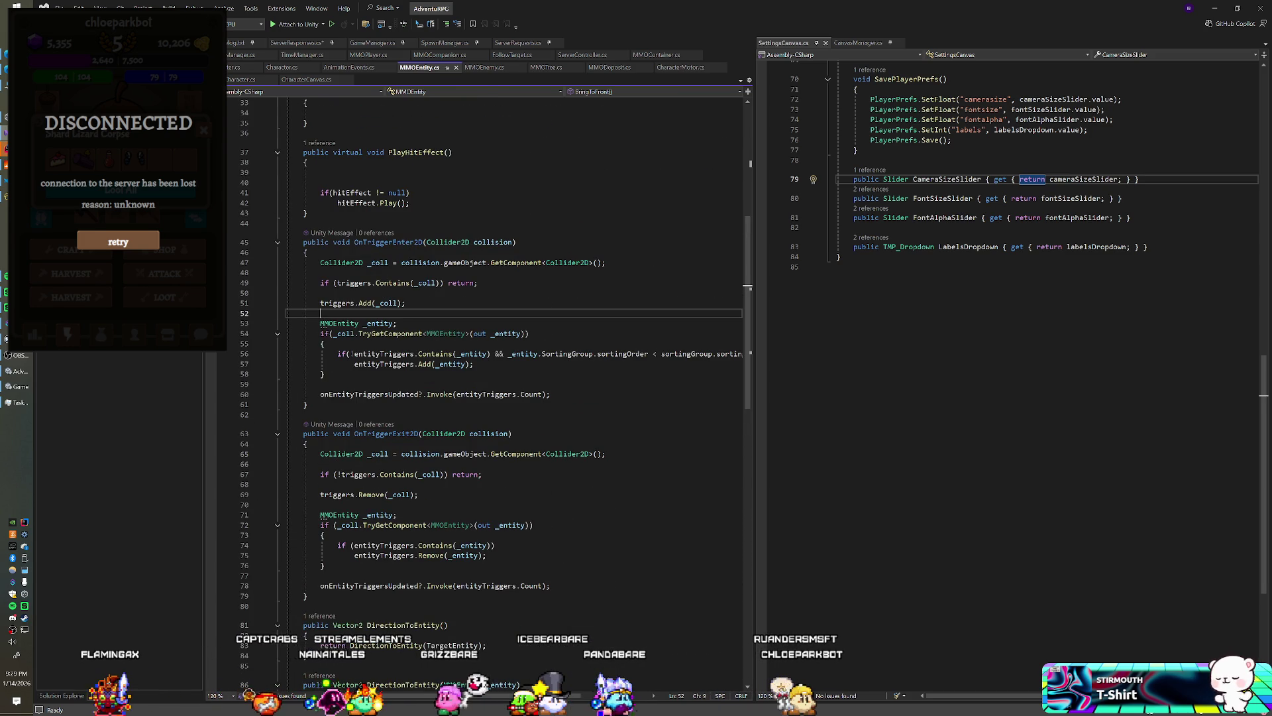
key("ctrl+shift+f")
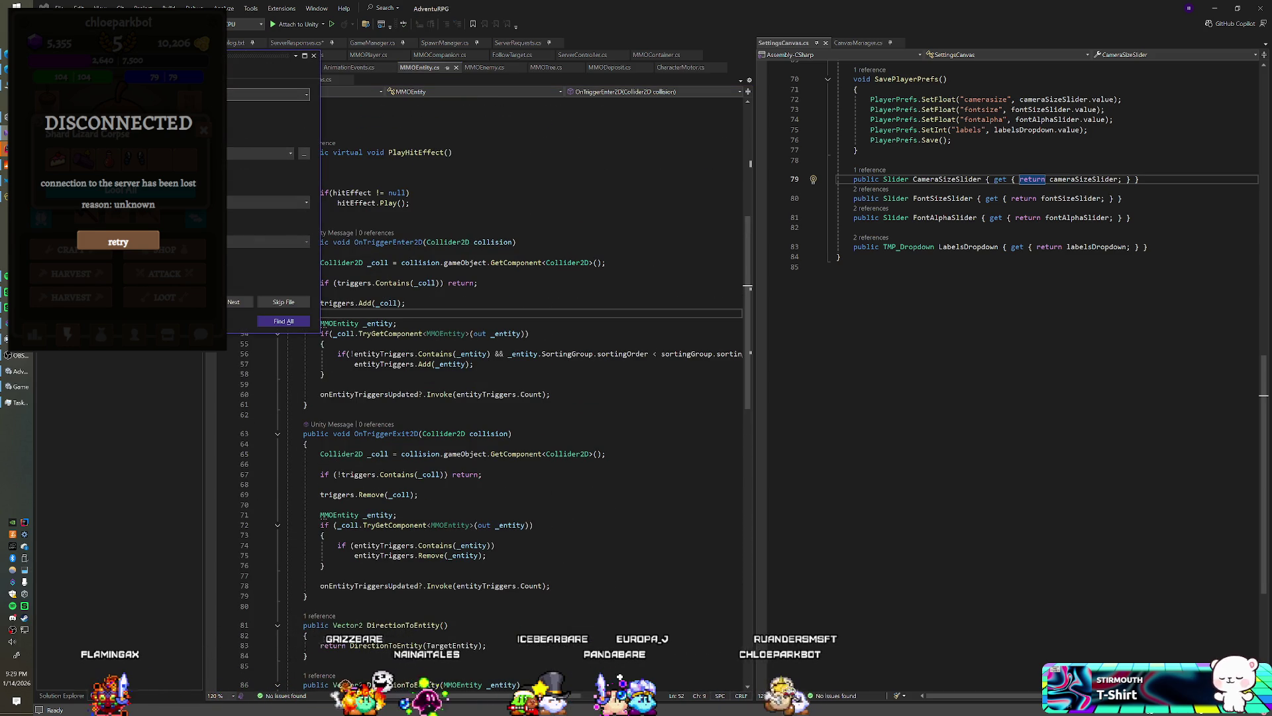
- Find all SetInteger usages and open the MMOCharacter.cs match at CoDeath
key("Return")
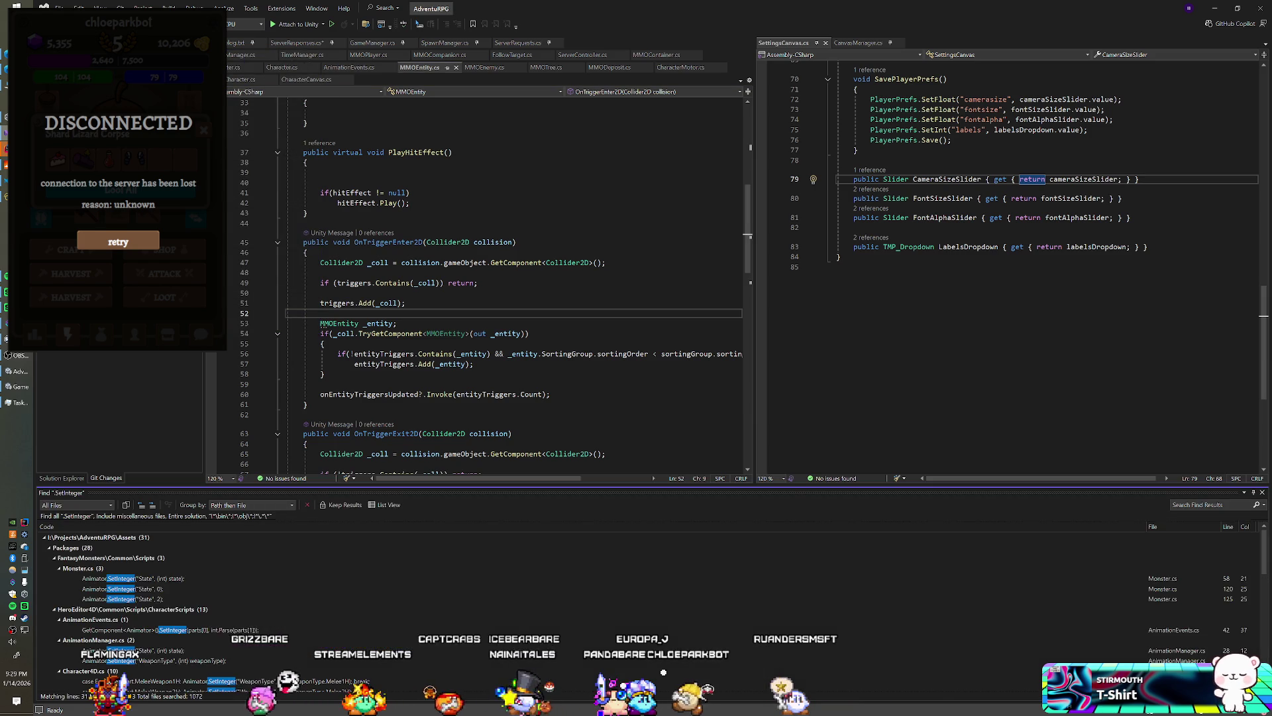
left_click(48, 548)
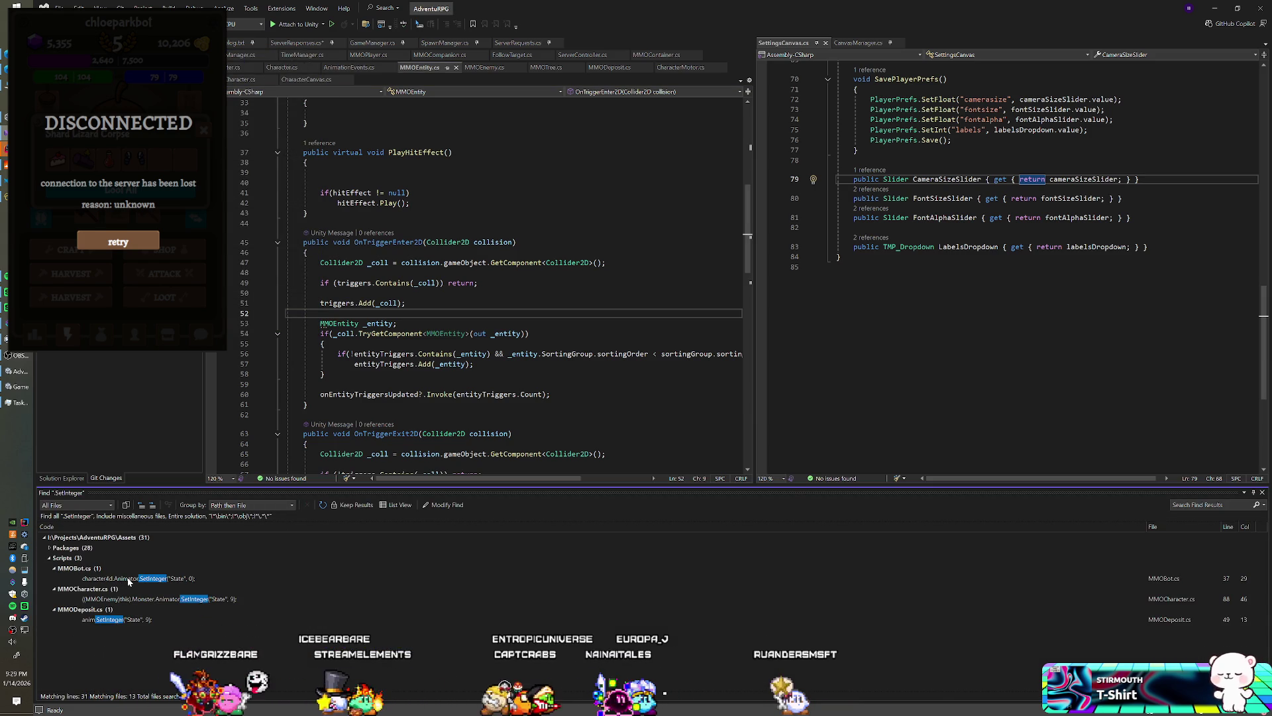
double_click(157, 599)
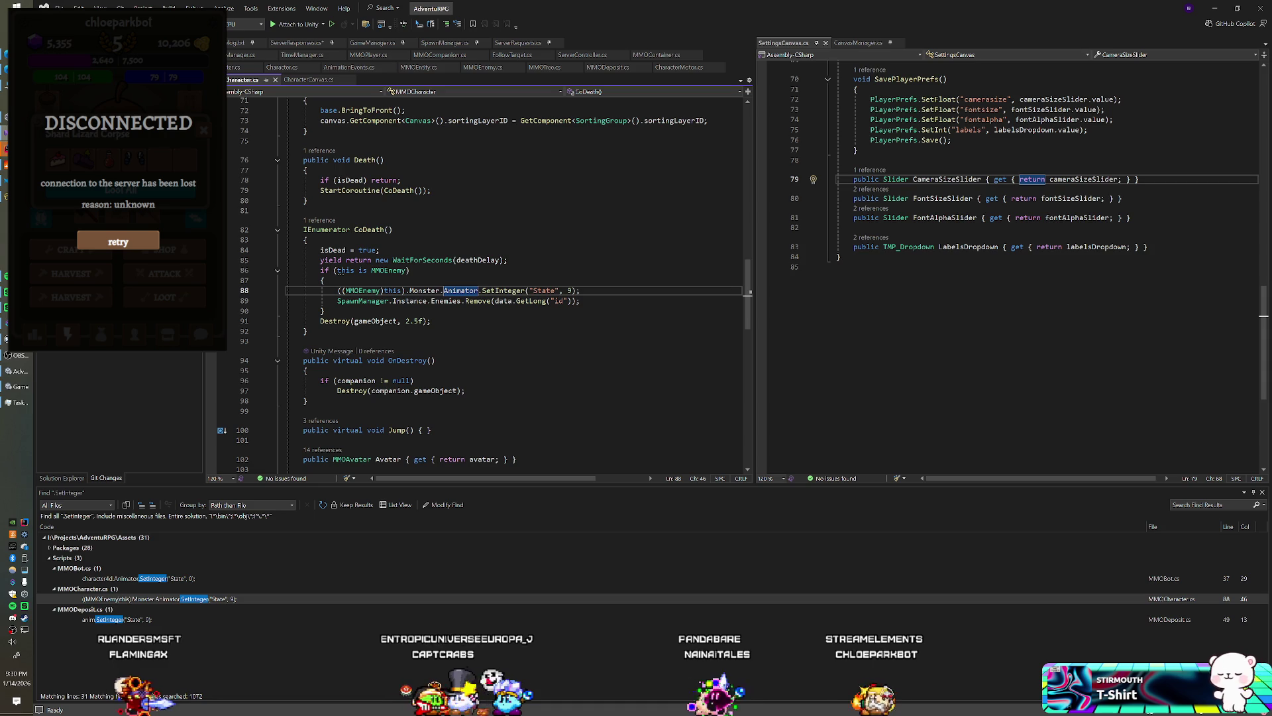
left_click(413, 321)
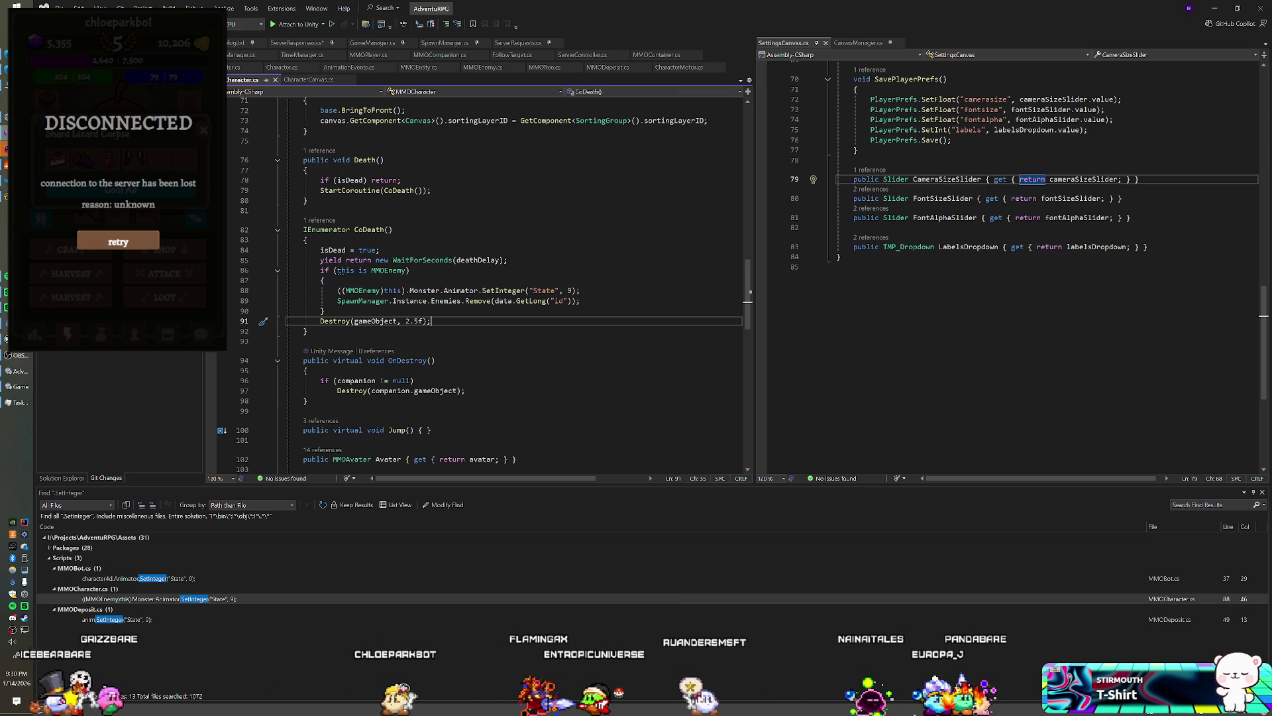
left_click(656, 56)
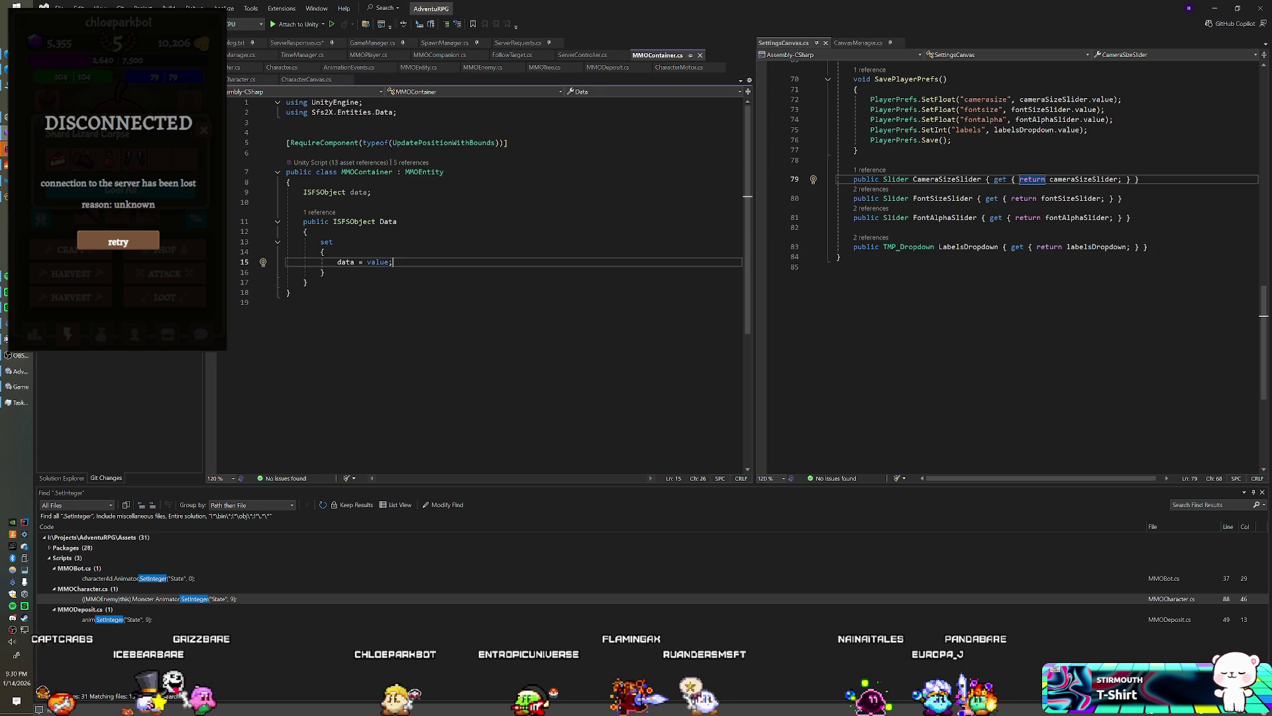
- Declare an Animator anim field and add a public void Awake() method in MMOContainer
key("ctrl+Return")
key("ctrl+Return")
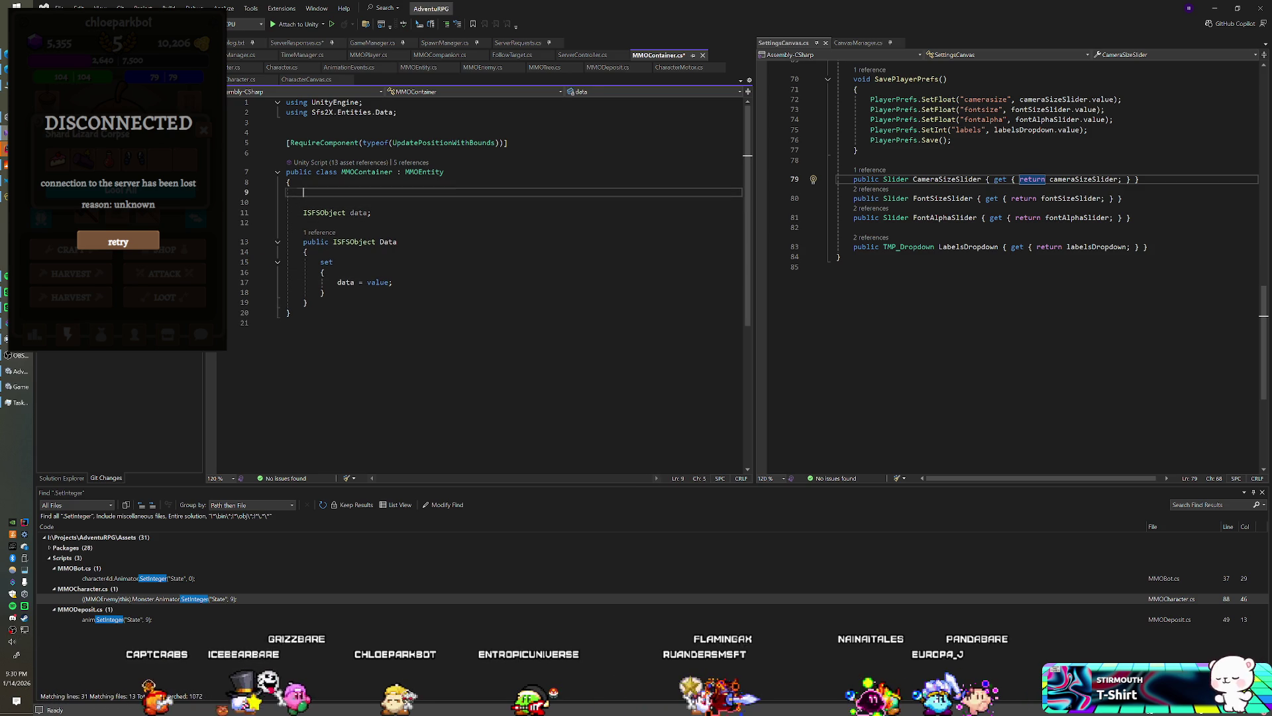
type("Animator ")
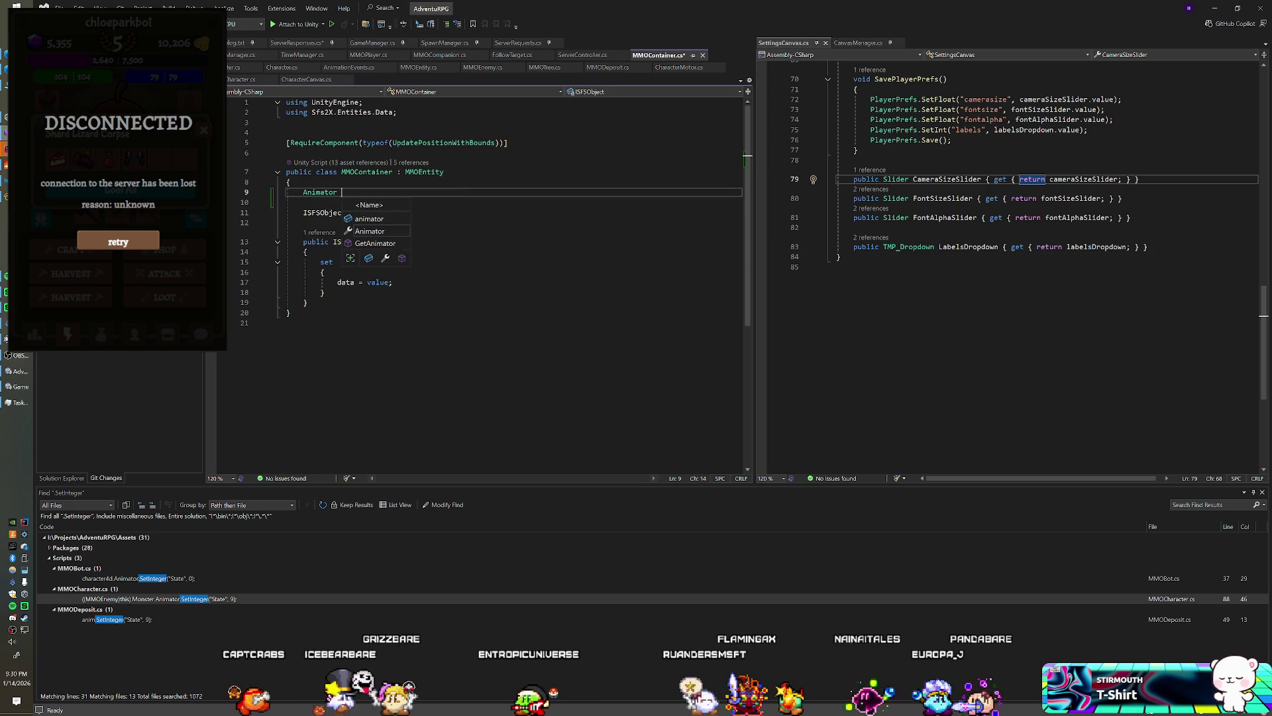
type("anim;")
key("Down")
key("Down")
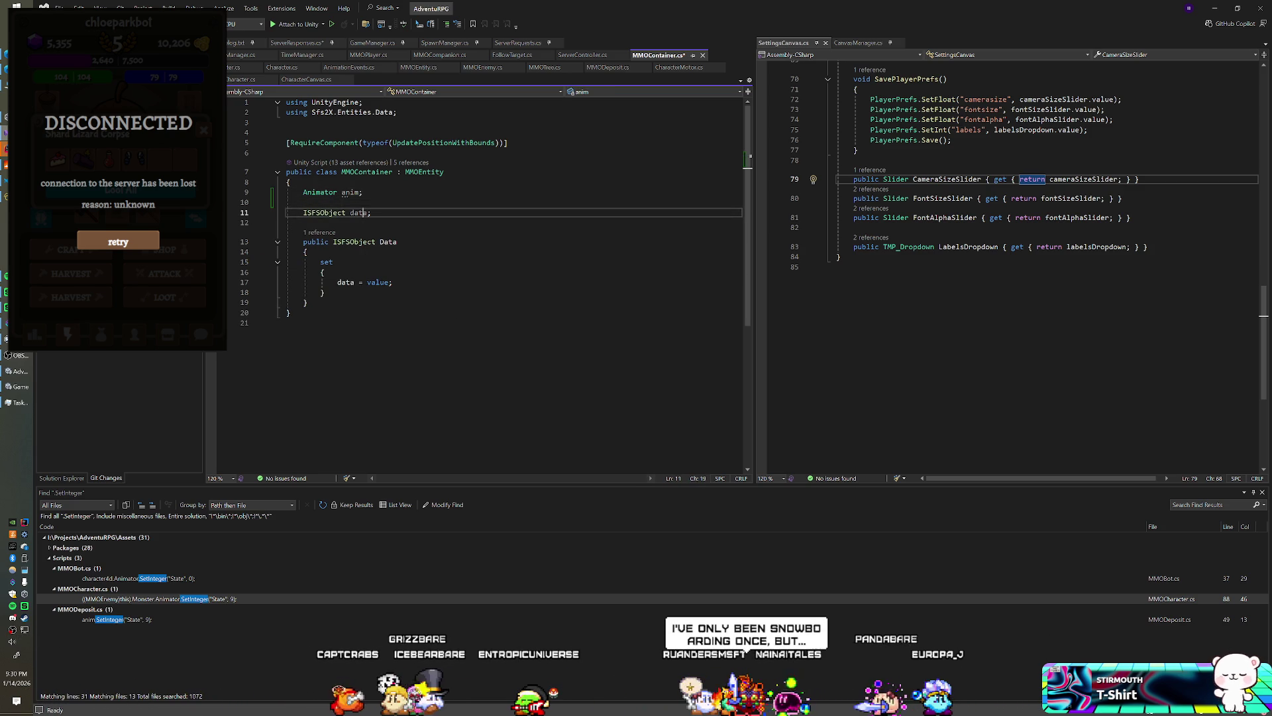
key("Return")
key("Return")
type("public void Awake")
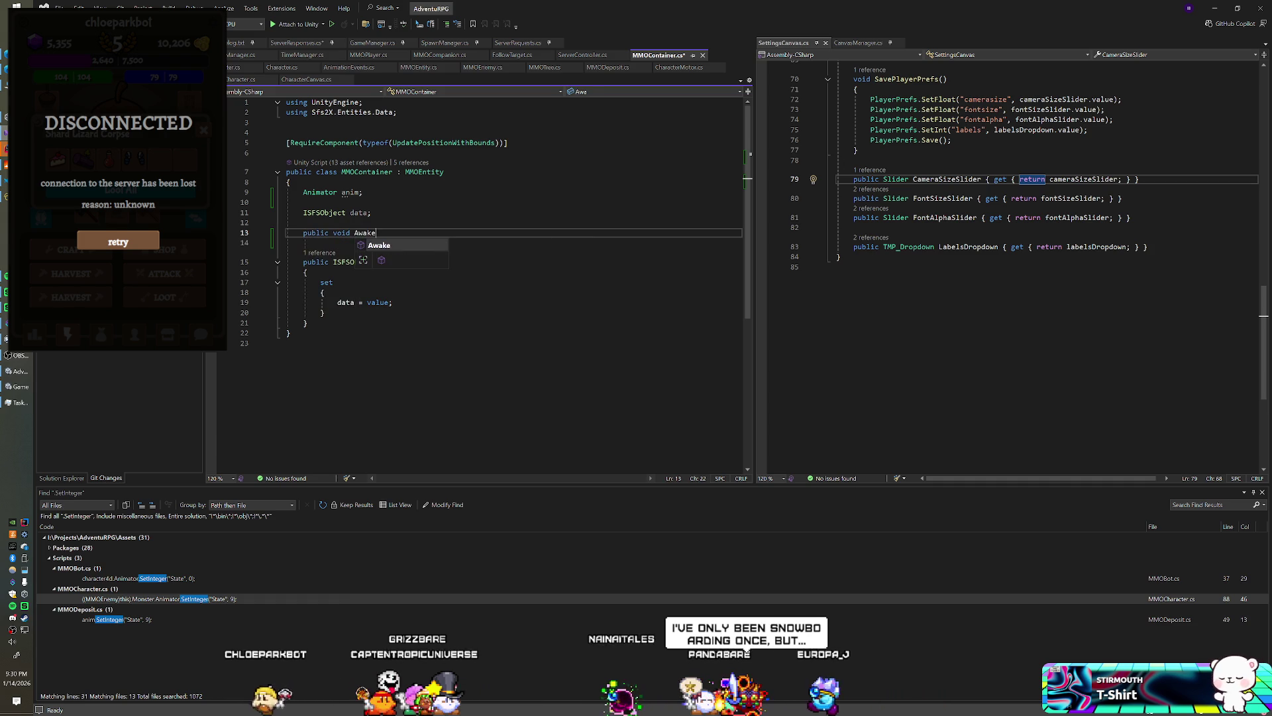
key("Tab")
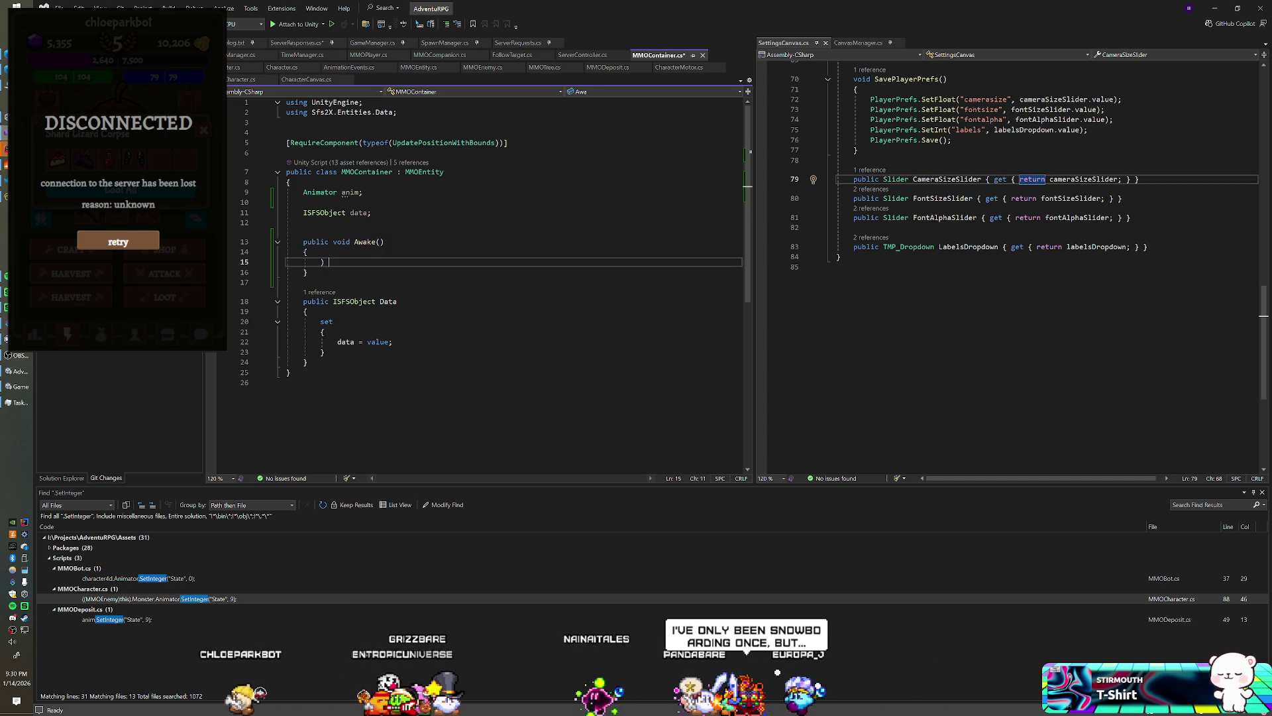
- Make Awake an override calling base.Awake and assigning anim = GetComponent<Animator>()
left_click(321, 242)
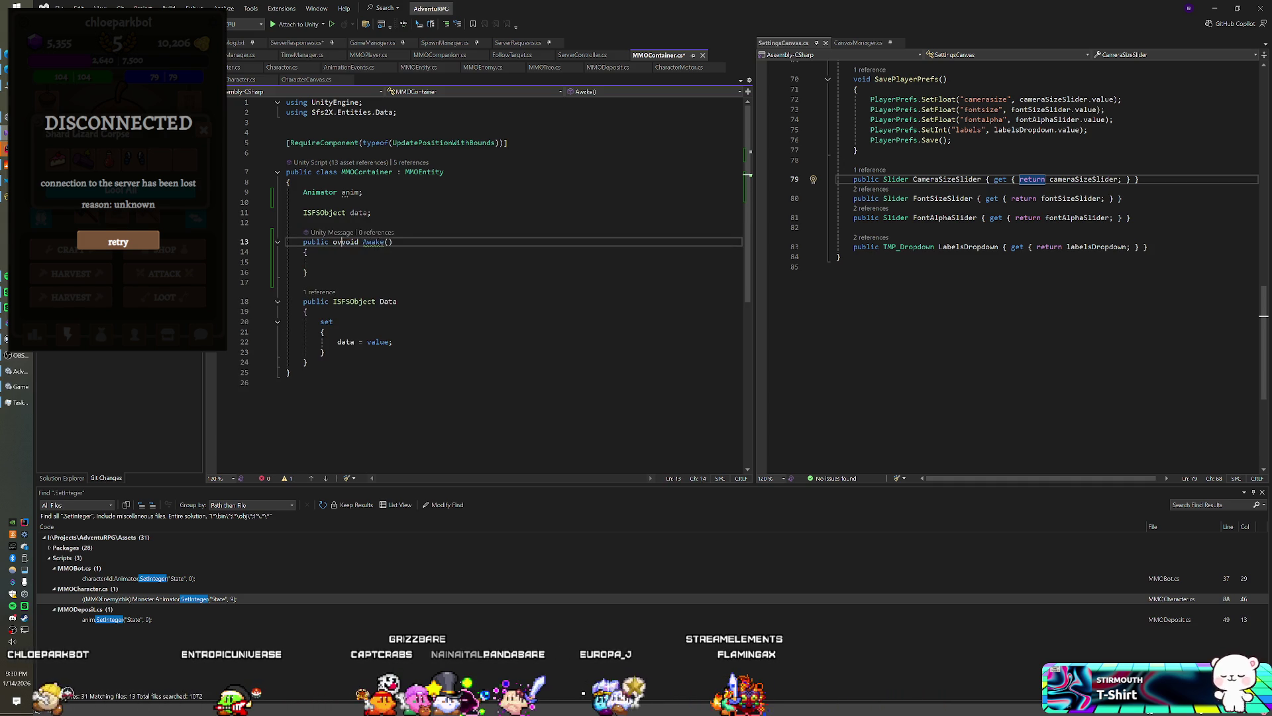
type("verride")
key("Down")
key("Down")
type("b")
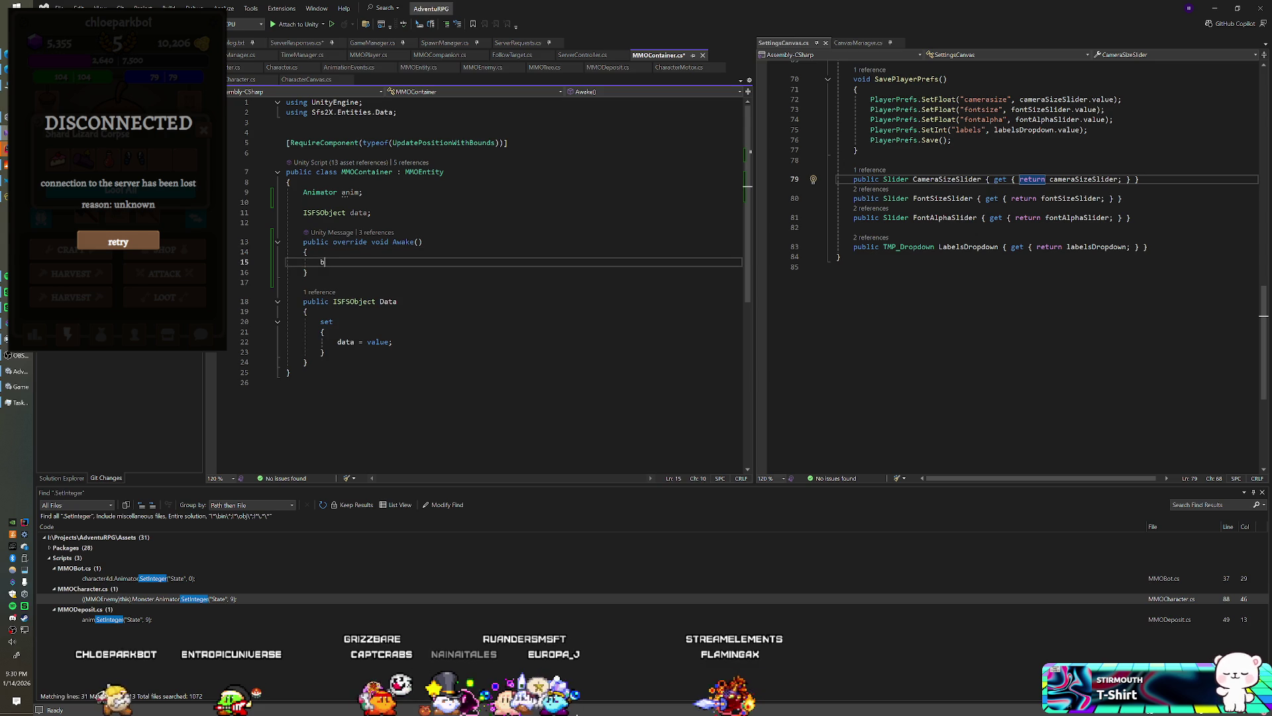
type("ase.Awake();")
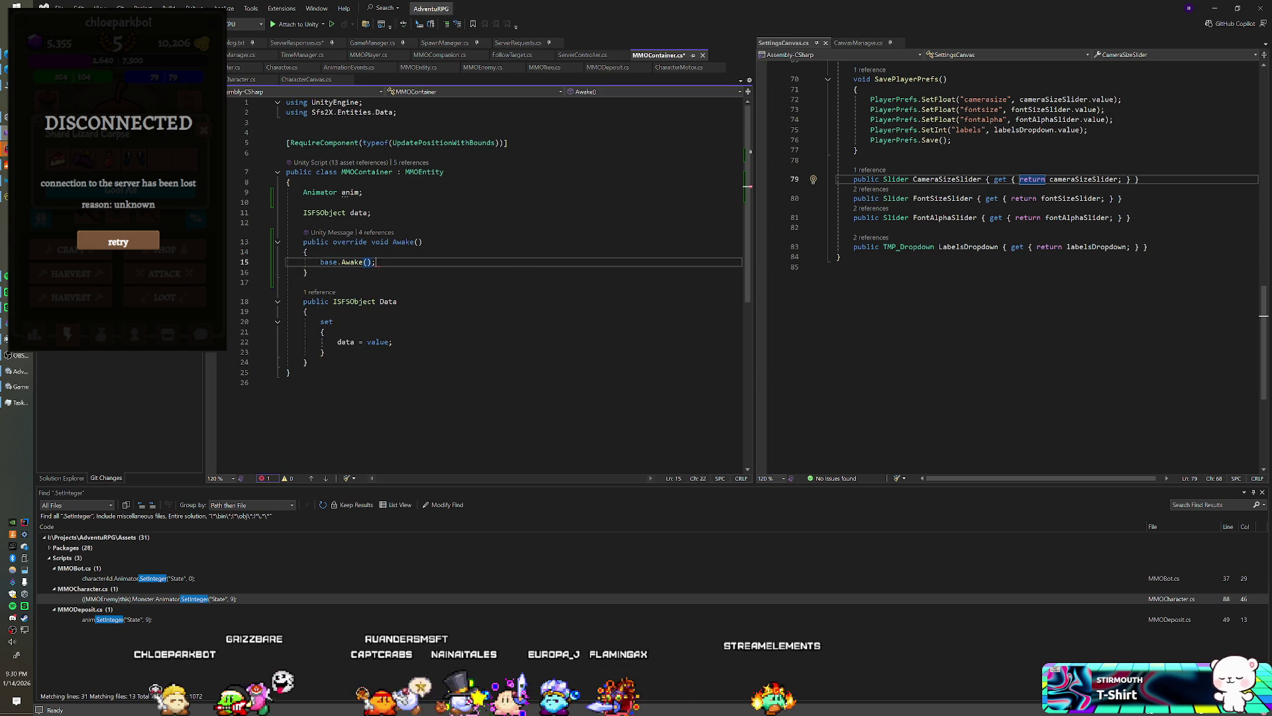
key("Return")
type("anim =")
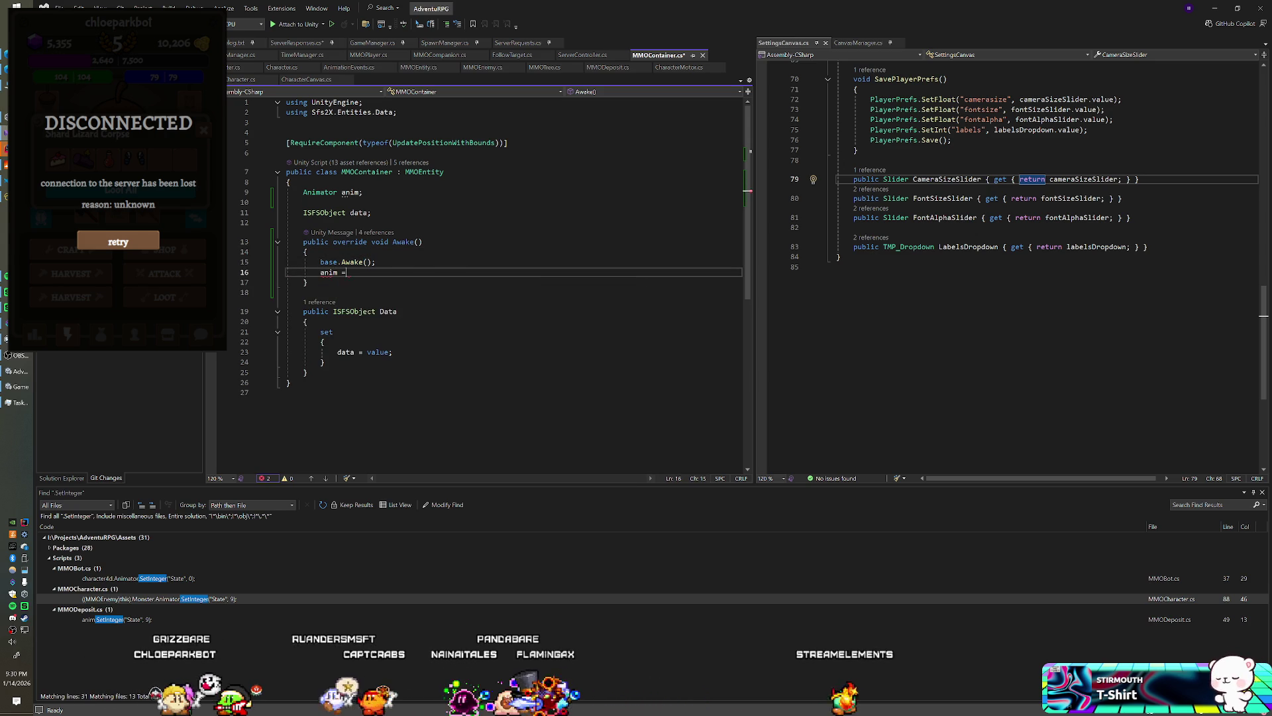
key("Tab")
- Start a new public override method declaration below Awake
key("Down")
key("Return")
key("Return")
type("public ")
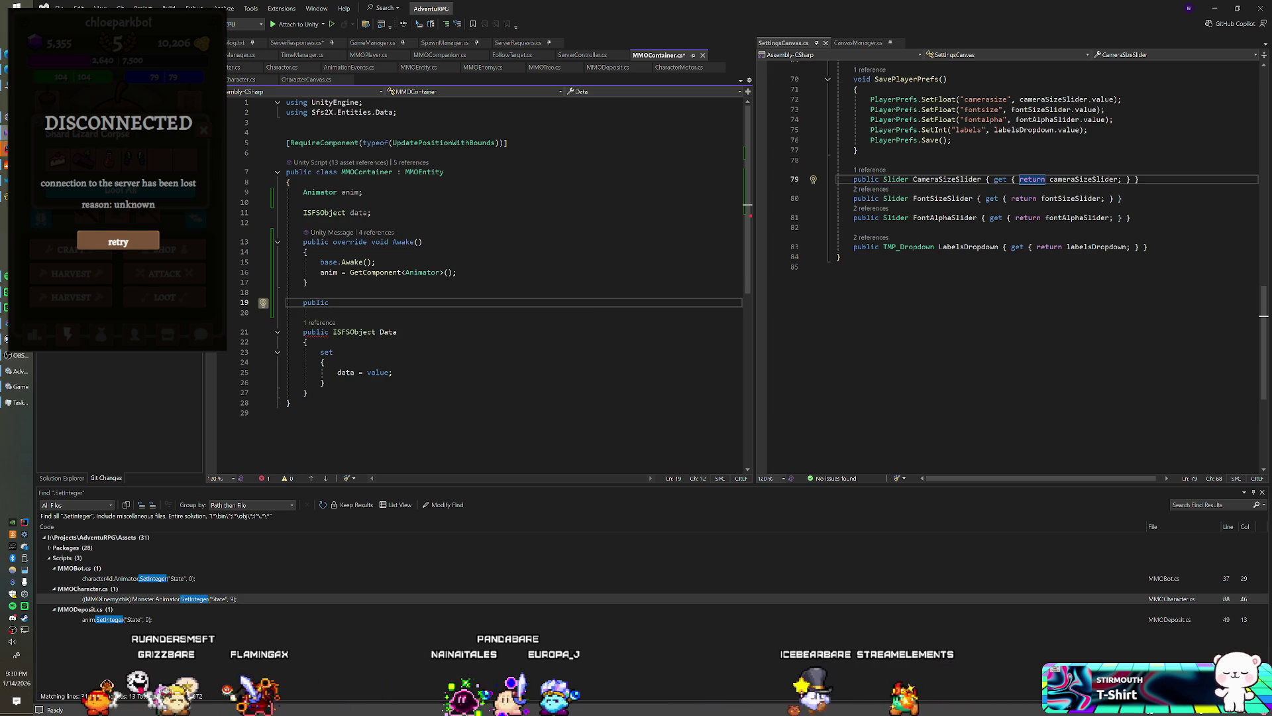
type("void Op")
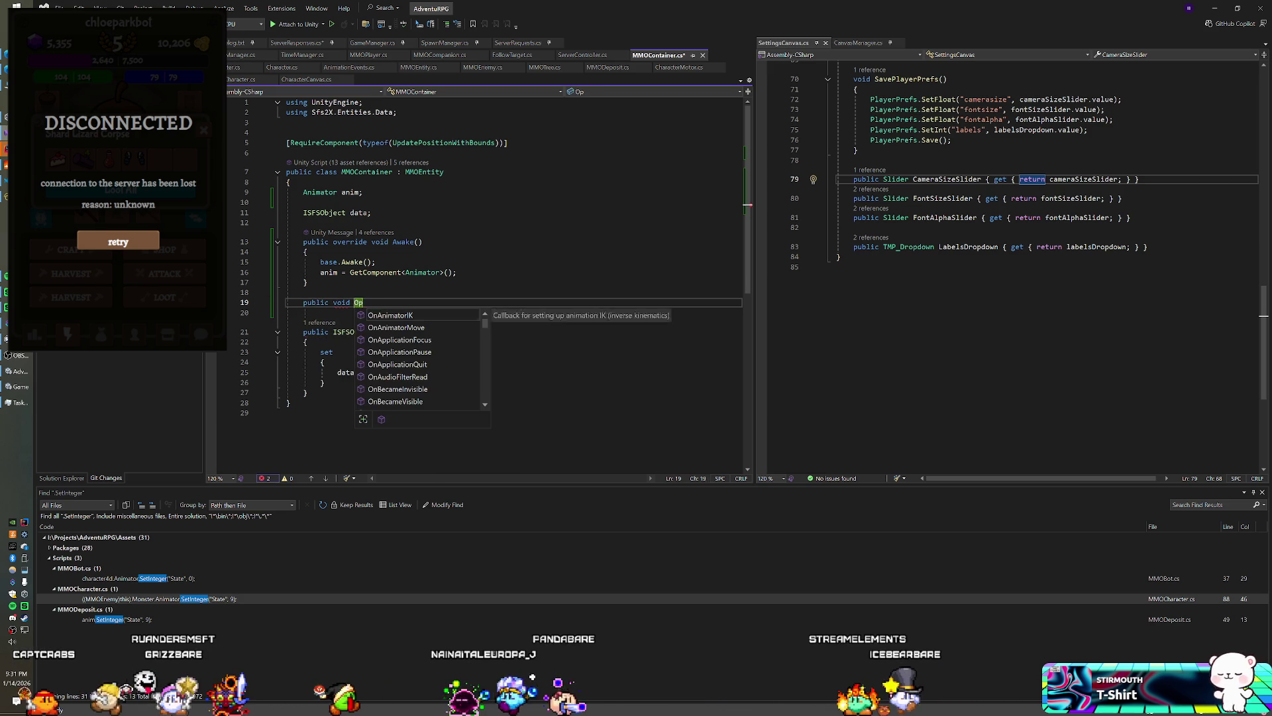
key("BackSpace")
key("BackSpace")
key("BackSpace")
key("BackSpace")
key("BackSpace")
key("BackSpace")
key("BackSpace")
type("overri")
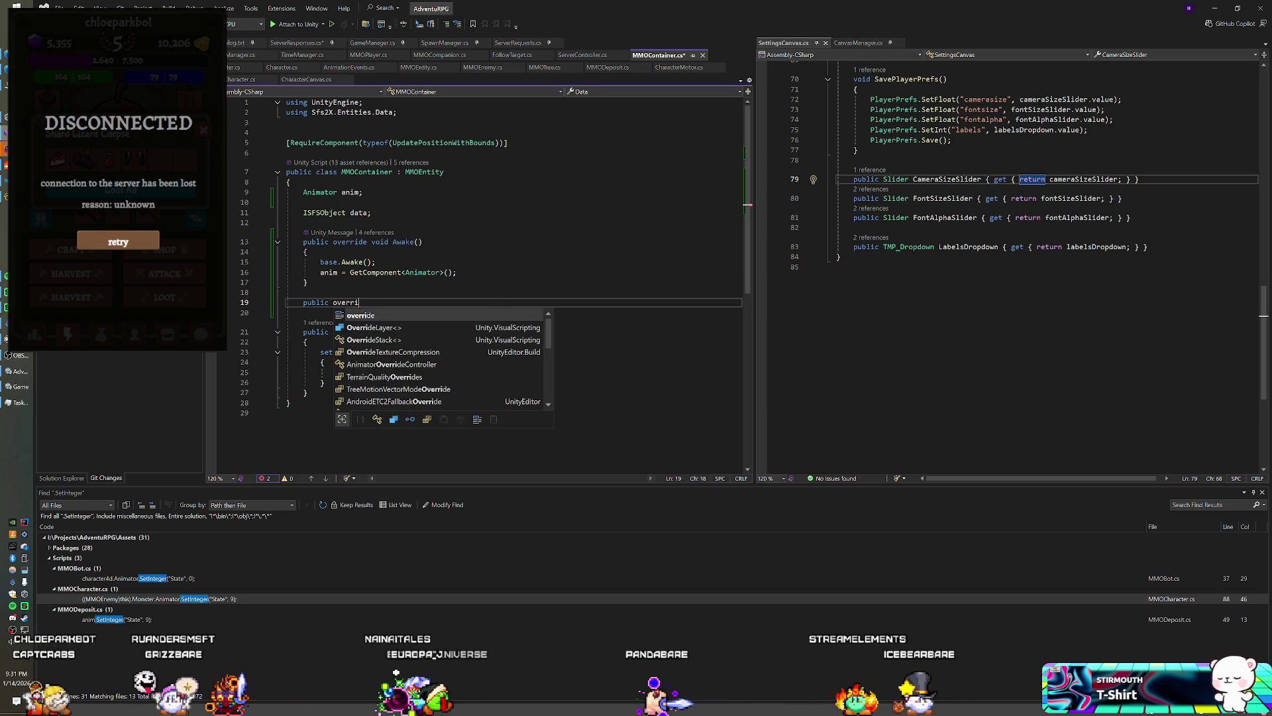
key("BackSpace")
- Name the MMOContainer override Interact() and open its method body
type("e void Br")
key("BackSpace")
key("BackSpace")
type("Inte")
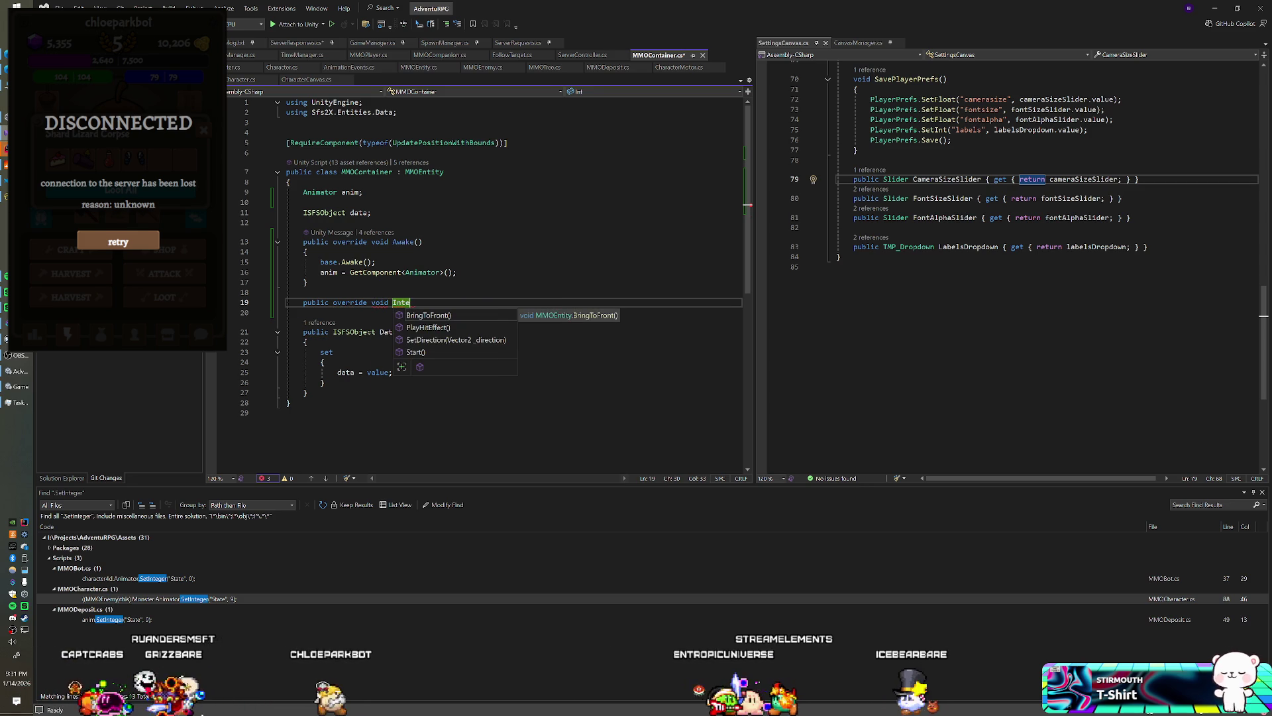
type("ract() {")
key("Return")
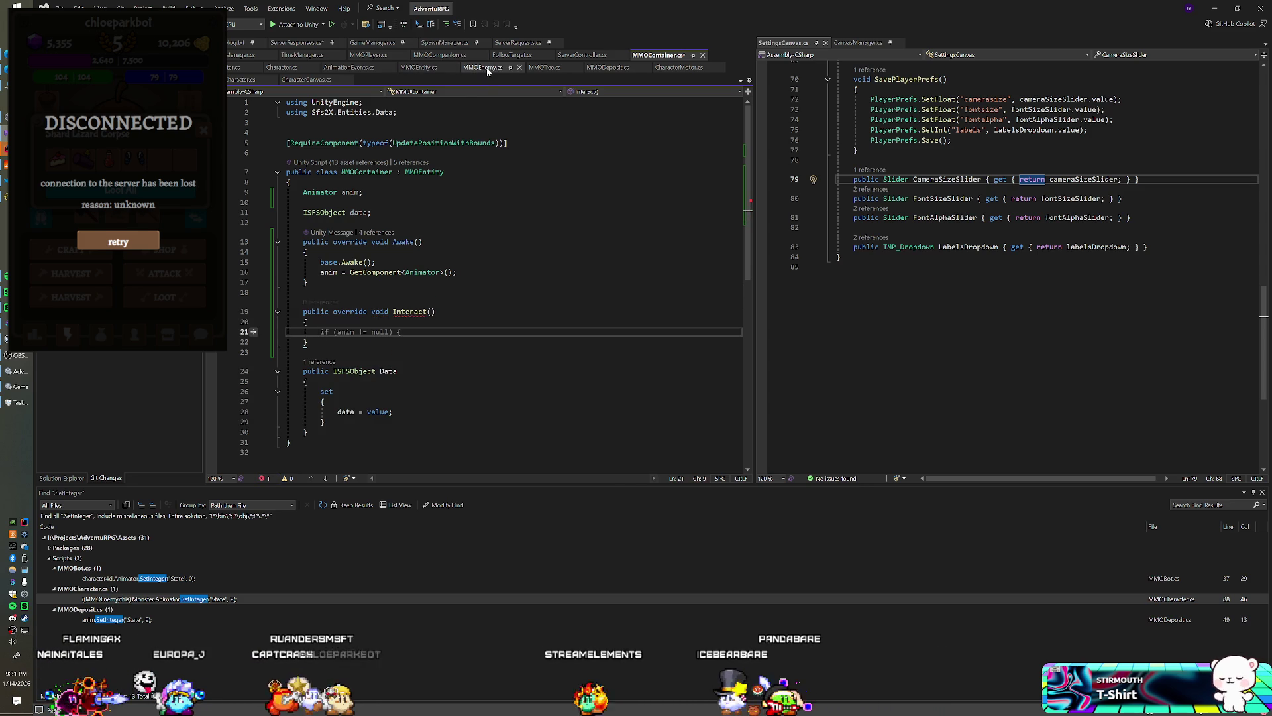
- Add an empty public virtual Interact() method after SetDirection in MMOEnemy.cs
left_click(487, 68)
scroll(497, 265, "down", 5)
scroll(498, 265, "up", 4)
left_click(307, 371)
key("Return")
key("Return")
type("public virtua")
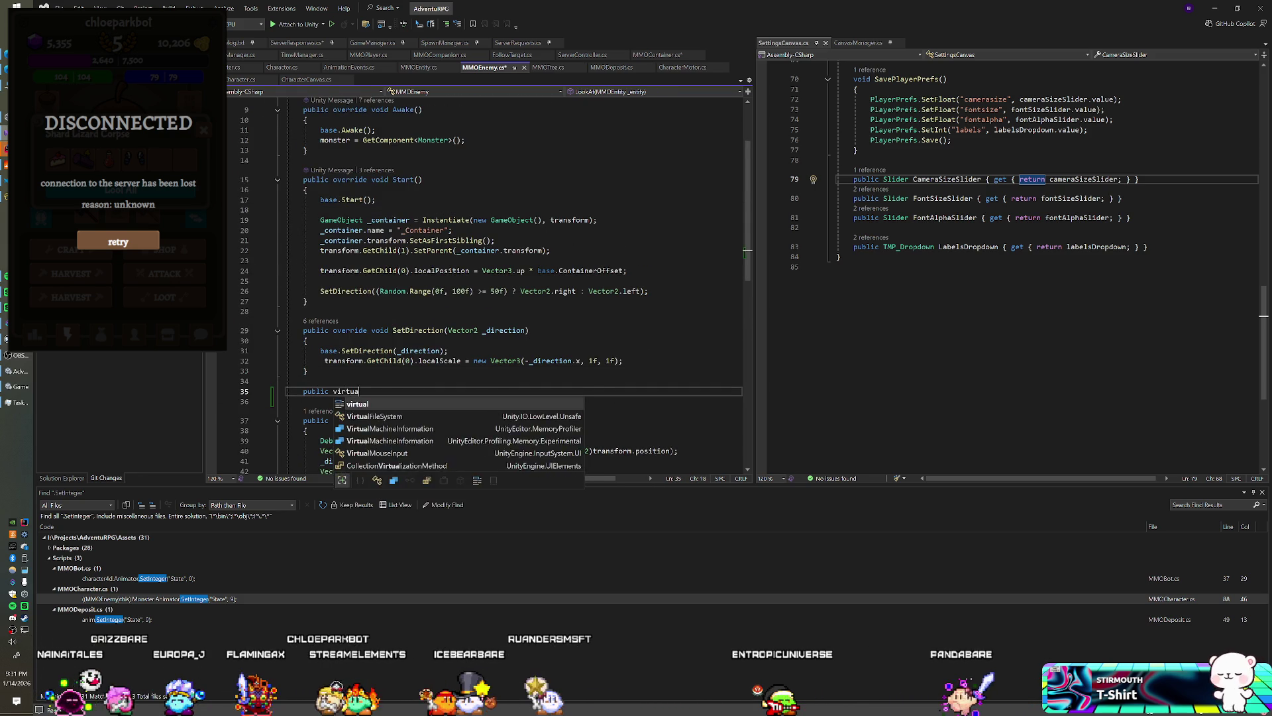
type("l void Interact() {")
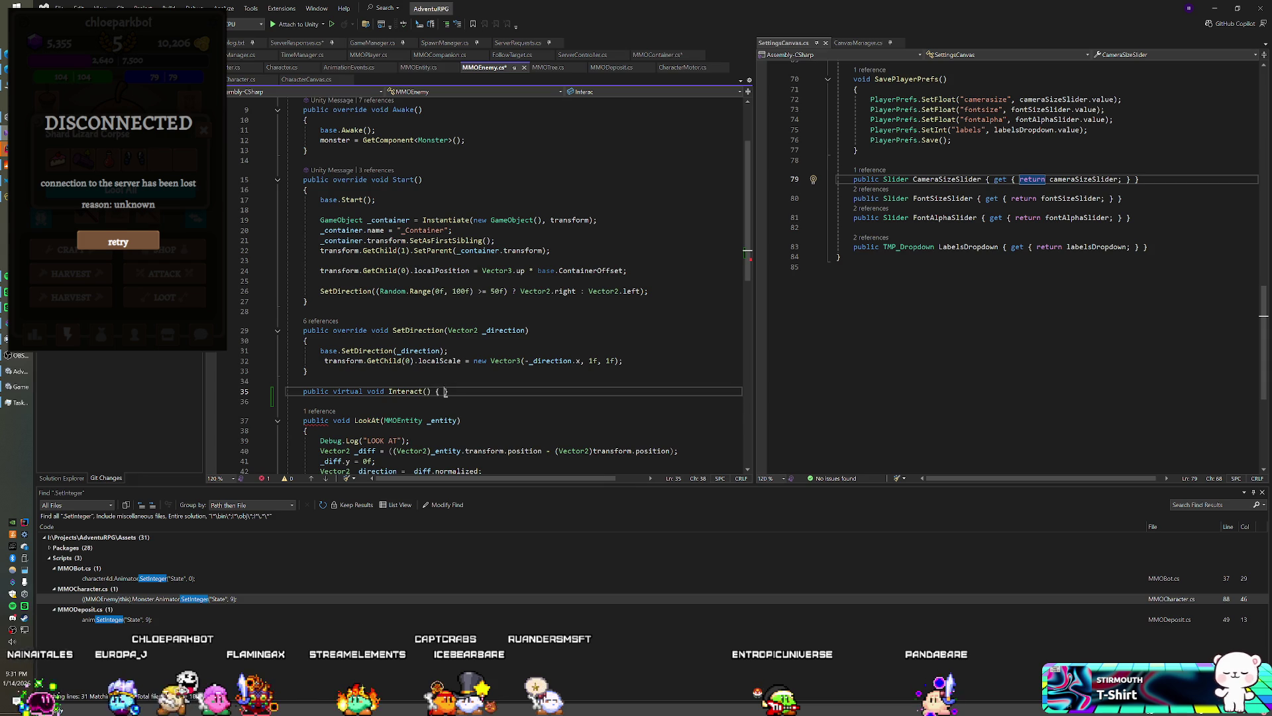
key("Return")
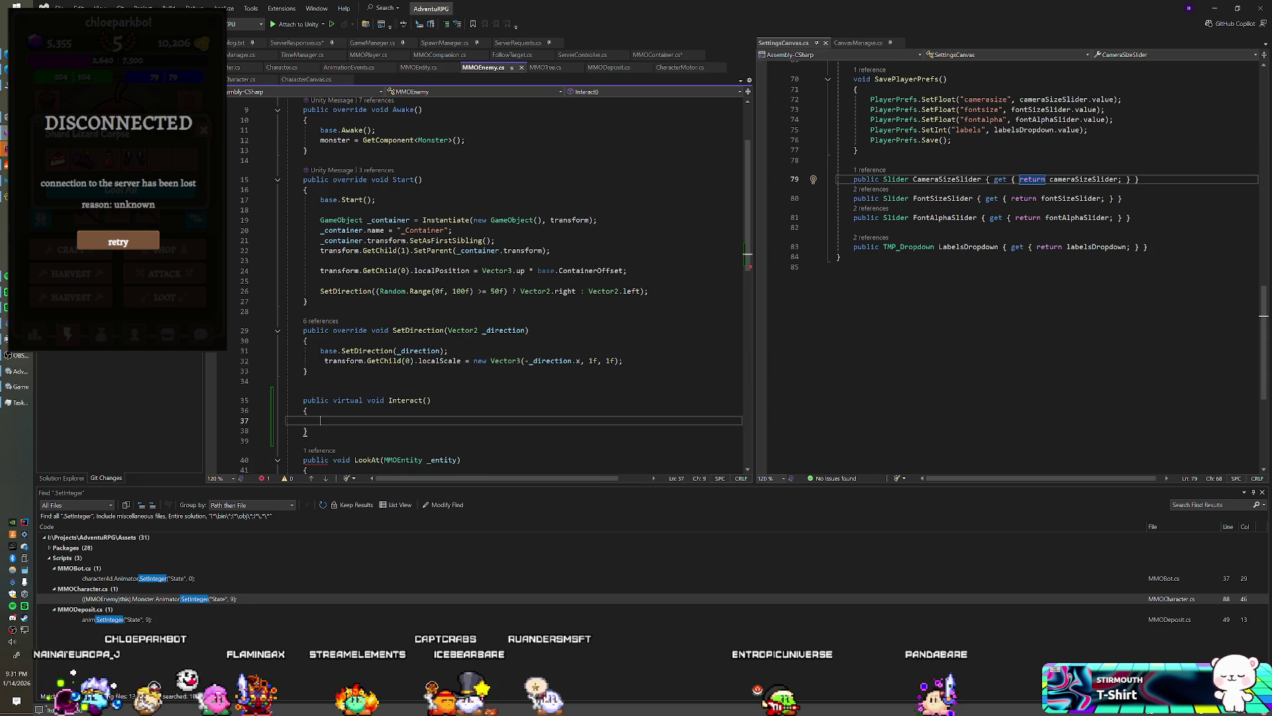
left_click(659, 55)
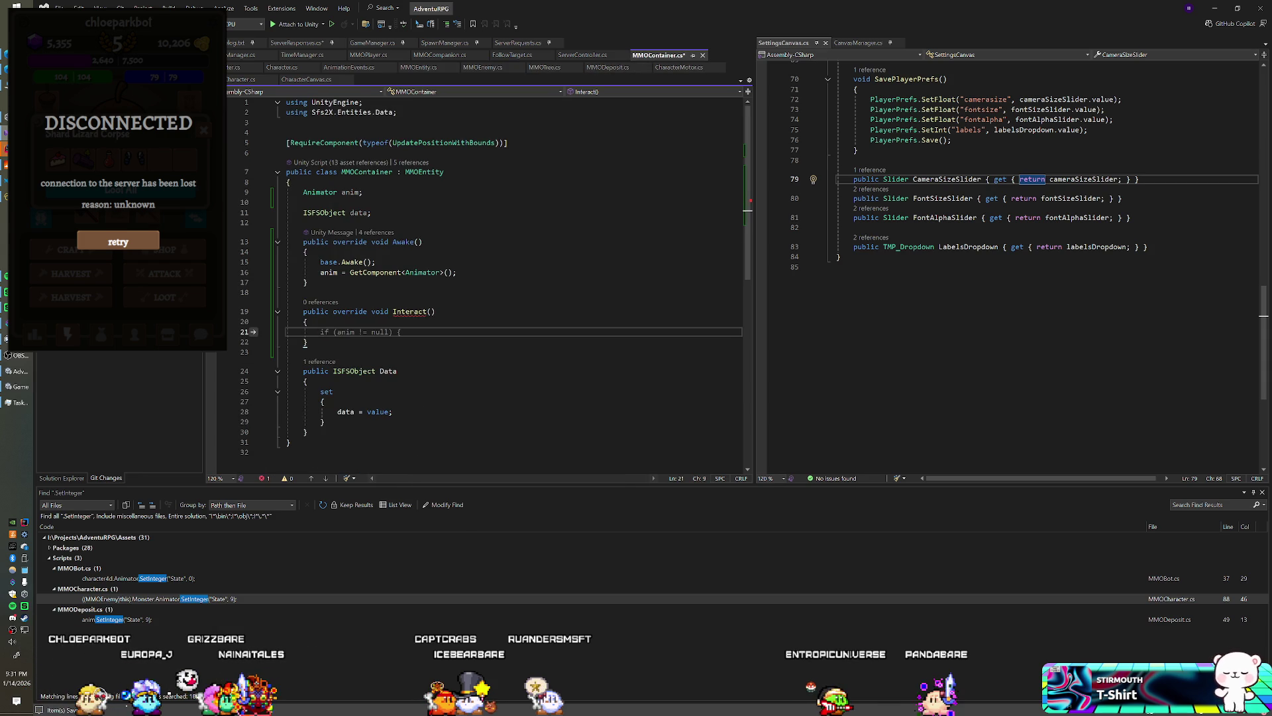
- Add an if(anim != null) check in Interact() that calls anim.SetInteger("State", …)
type("if(anim != null)")
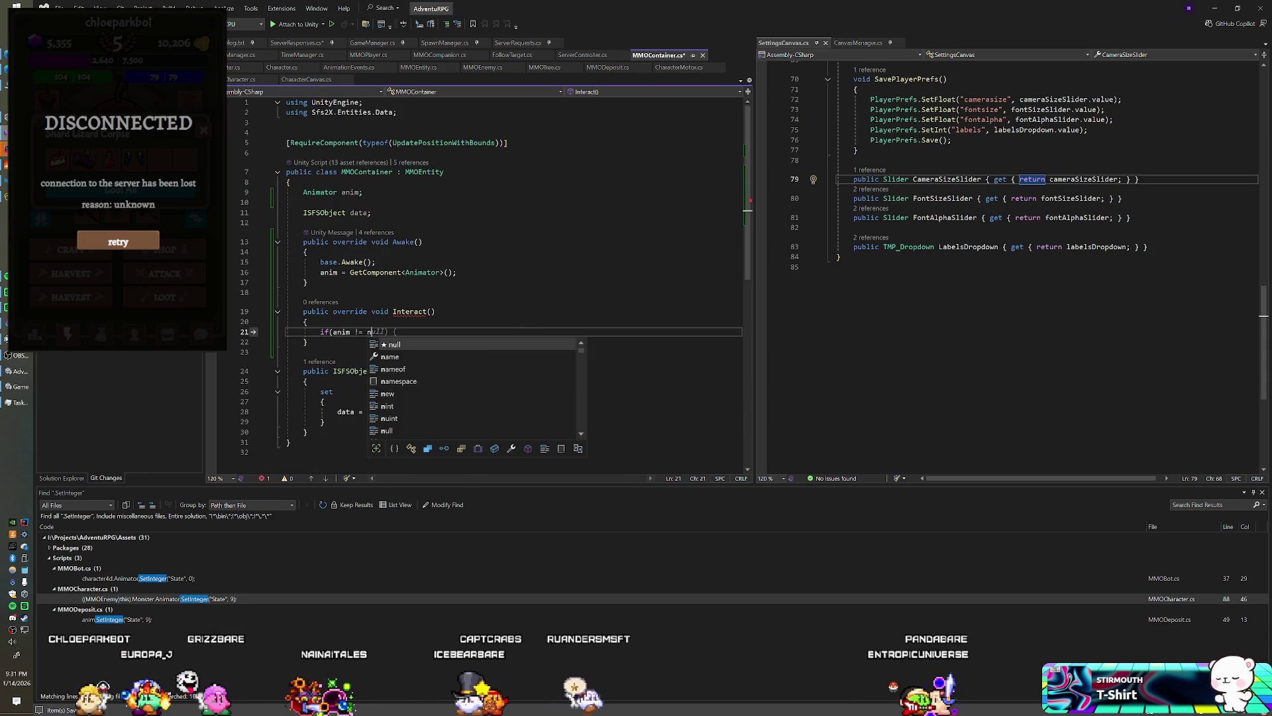
key("Return")
type("anim.S")
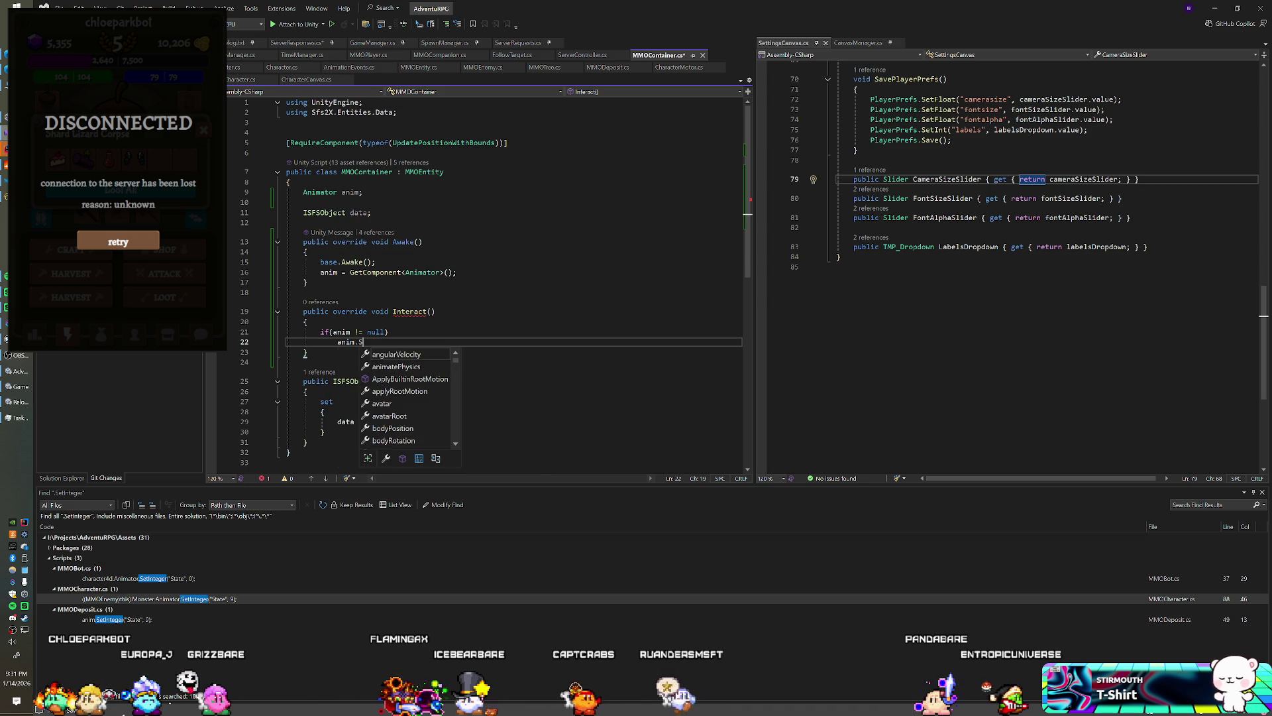
type("etIn")
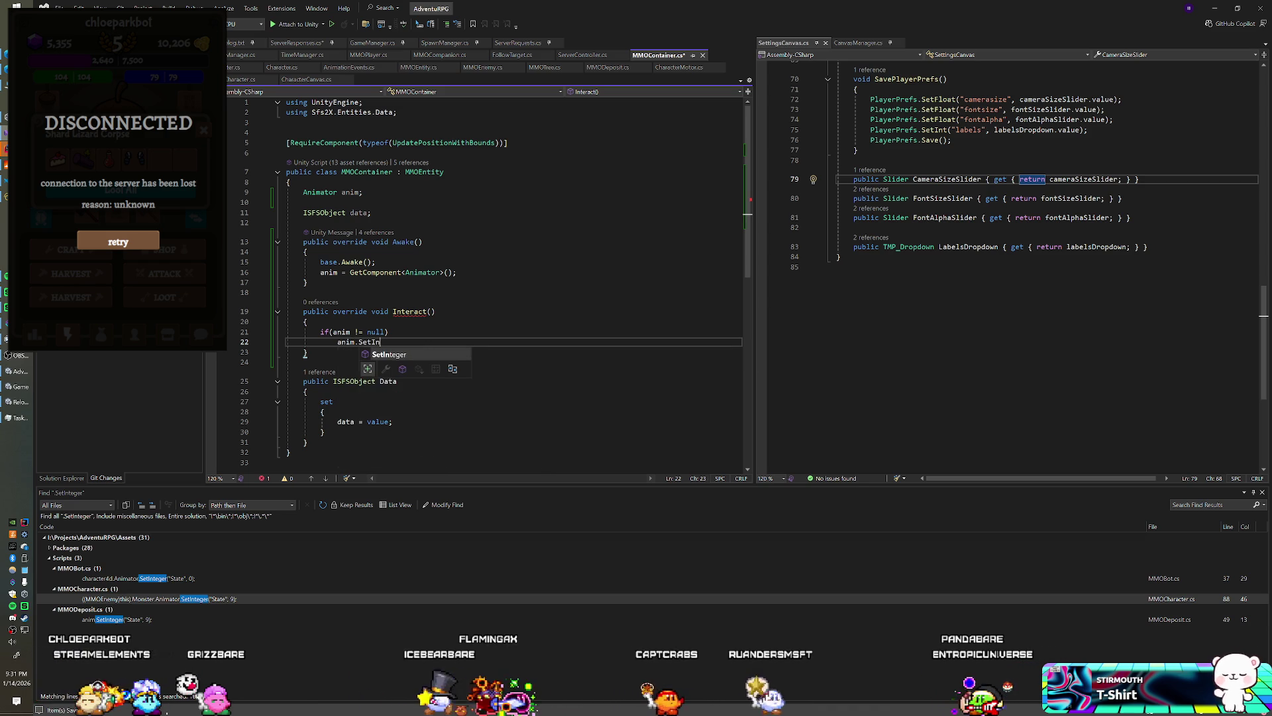
type("teger(\"State\", ")
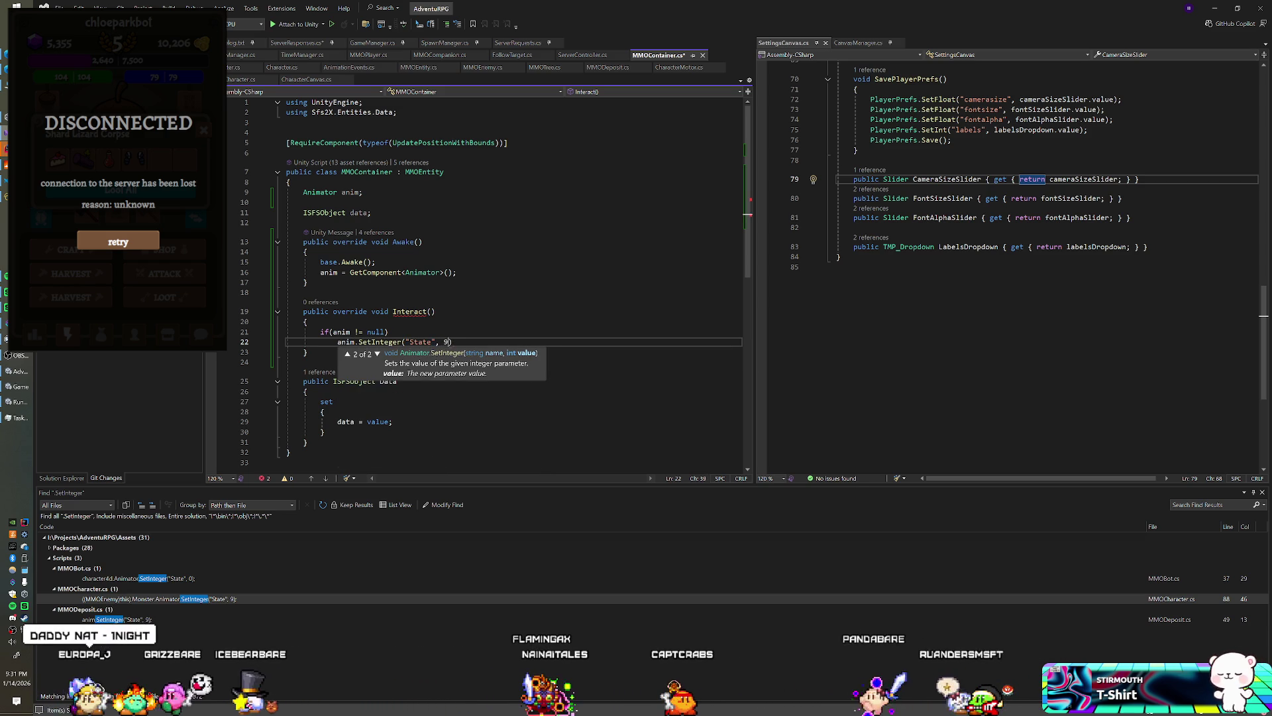
type("9)")
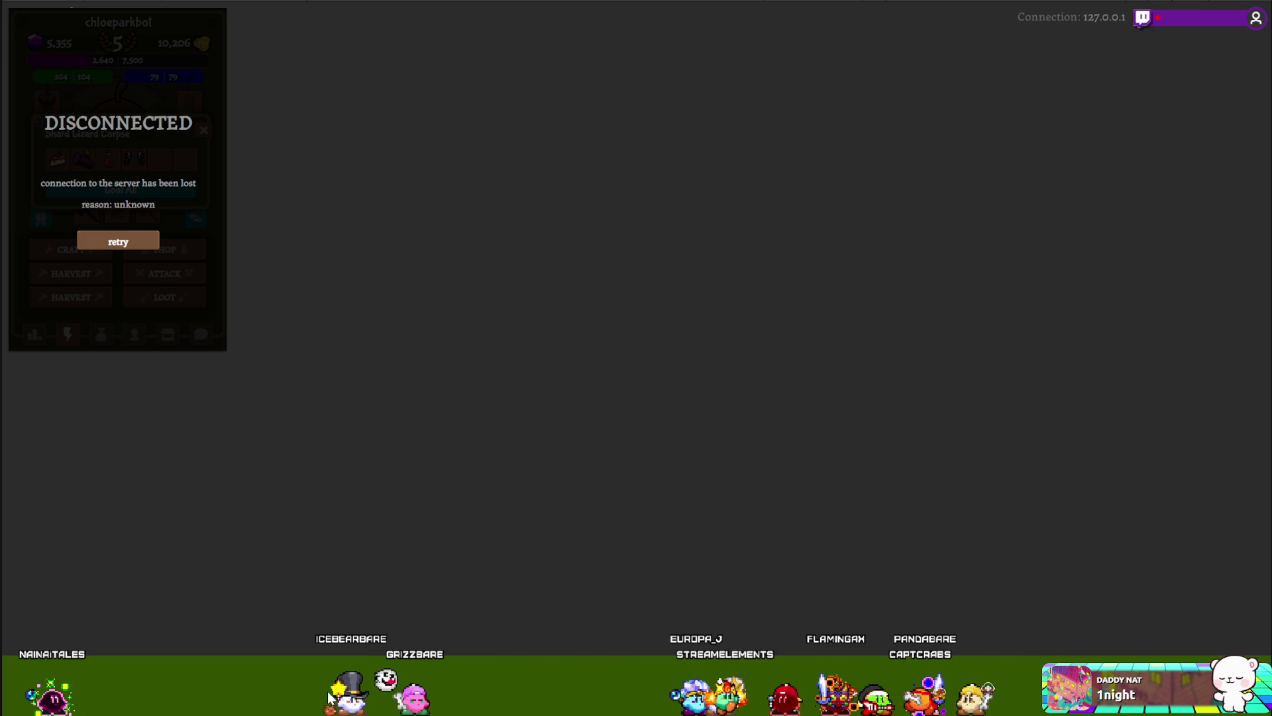
- Leave the game view and check that Chest J's Animator uses the Chest Box controller
key("alt+Tab")
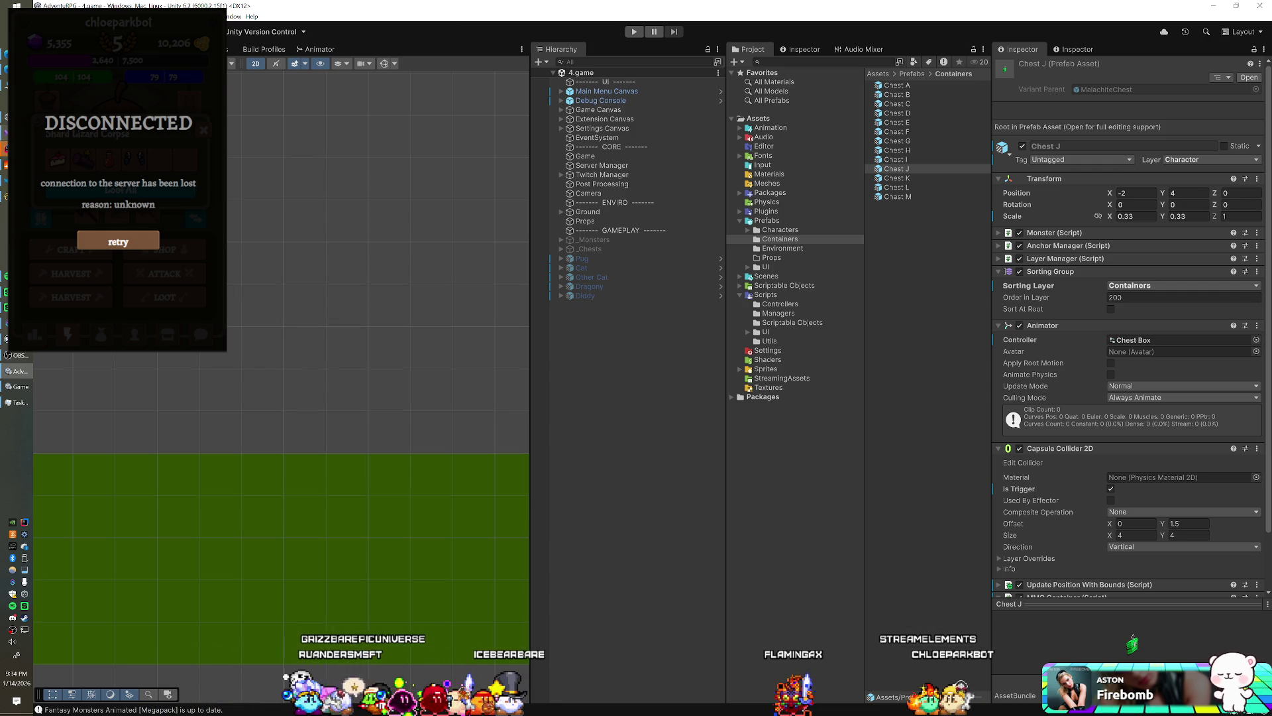
- Finish the SetInteger call with State 2 and save MMOContainer.cs
key("alt+Tab")
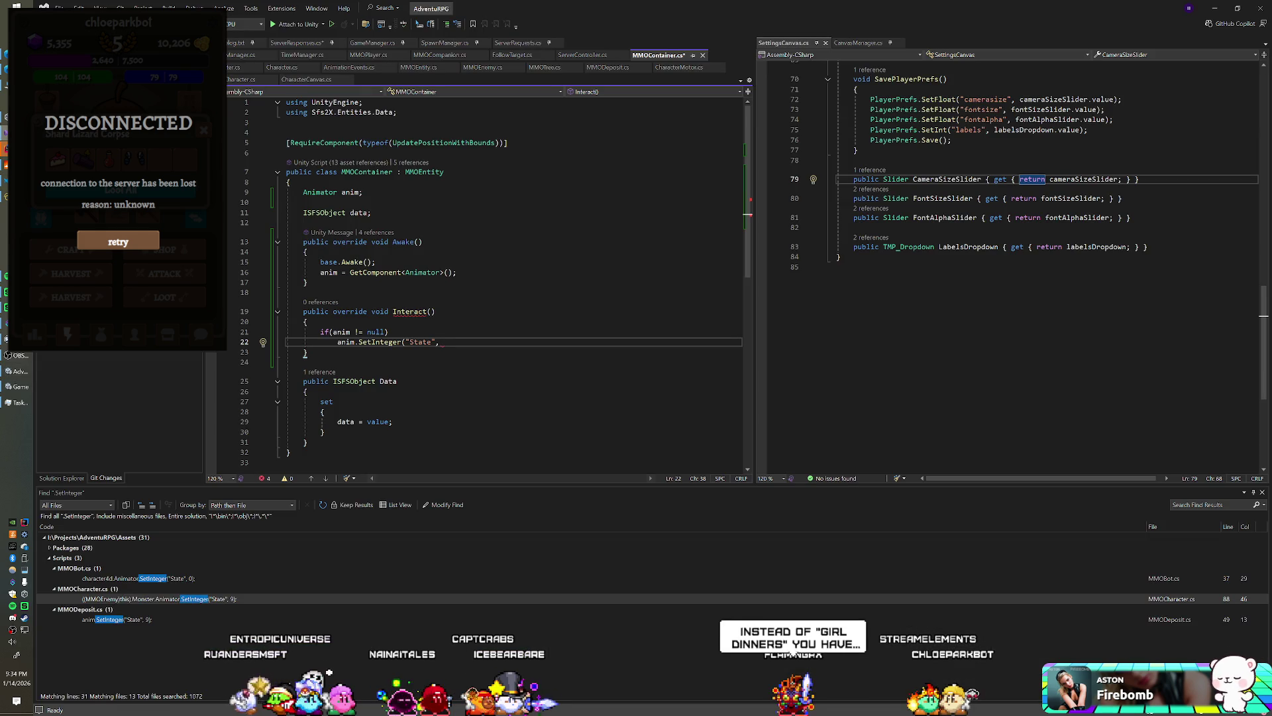
mouse_move(411, 312)
type("2);")
key("ctrl+s")
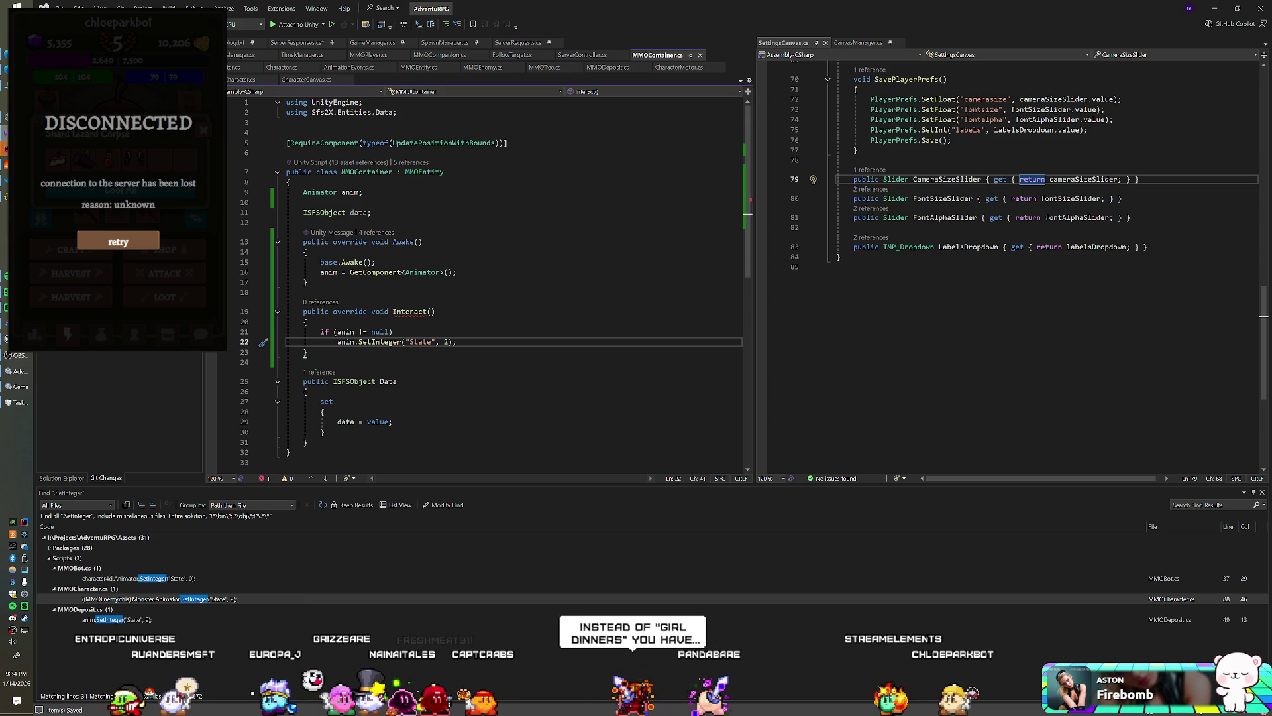
- Add base.Interact(); as the first line of Interact()
key("Up")
key("Up")
key("Return")
type("ba")
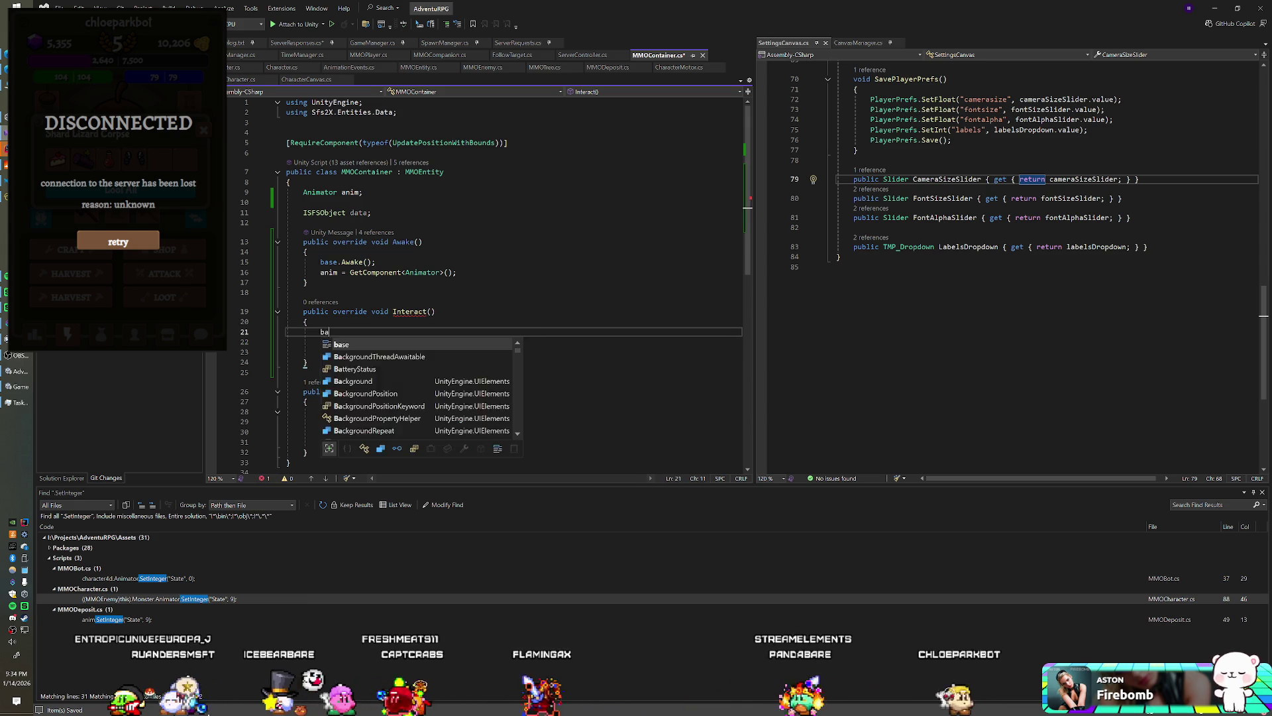
type("se.Interac")
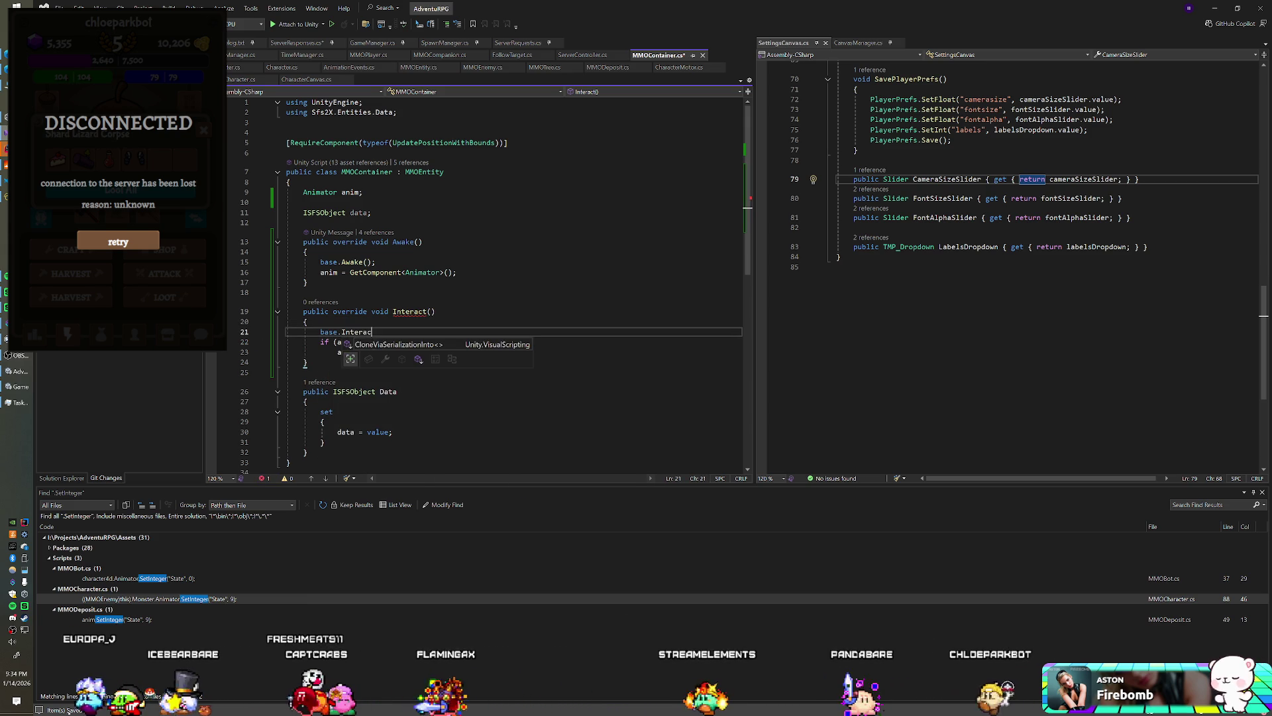
type("t();")
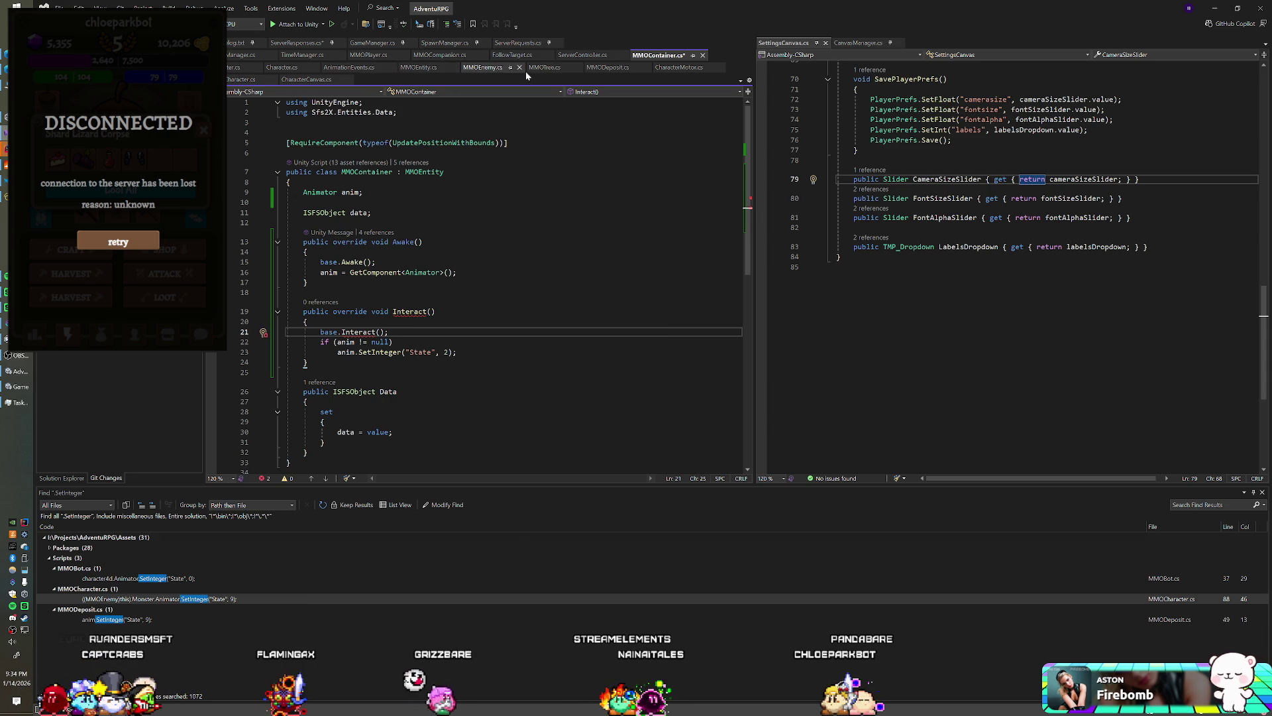
- Move the empty virtual Interact() method from MMOEnemy.cs into MMOEntity.cs after PlayHitEffect, then return to MMOContainer.cs
left_click(421, 68)
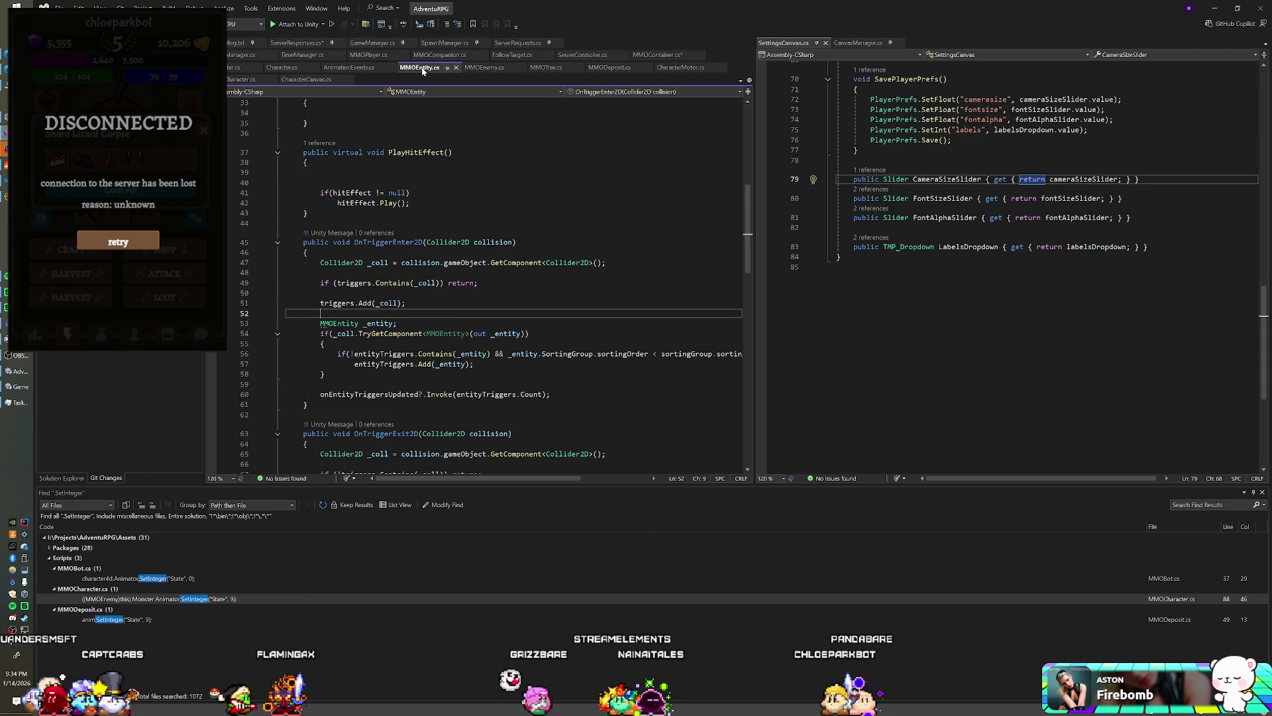
left_click(470, 68)
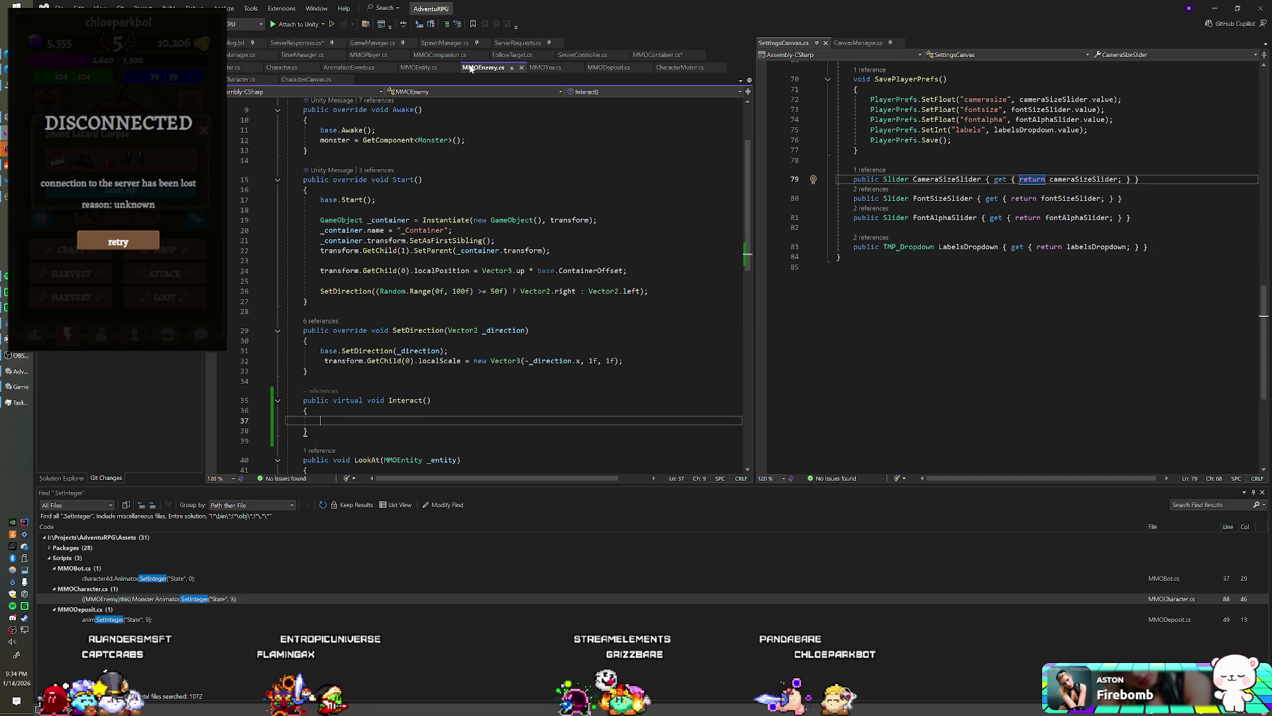
left_click_drag(308, 431, 305, 381)
key("ctrl+c")
key("BackSpace")
key("BackSpace")
left_click(428, 69)
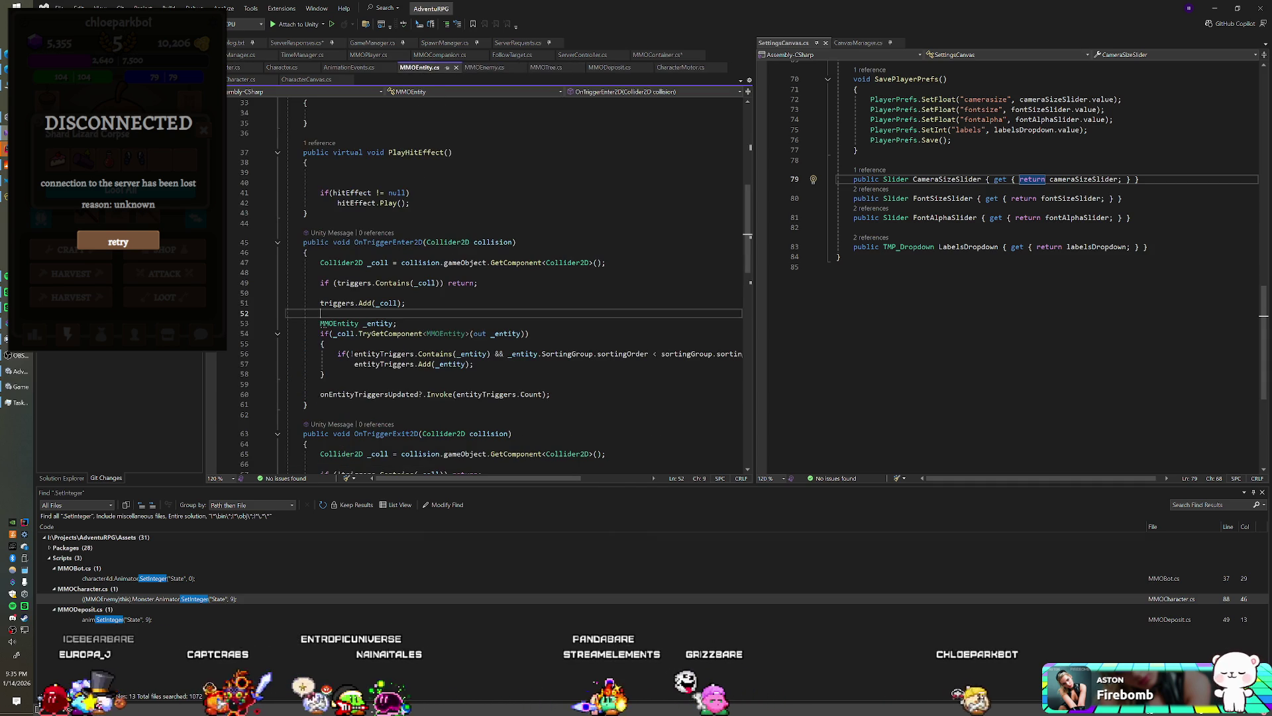
left_click(305, 222)
key("ctrl+v")
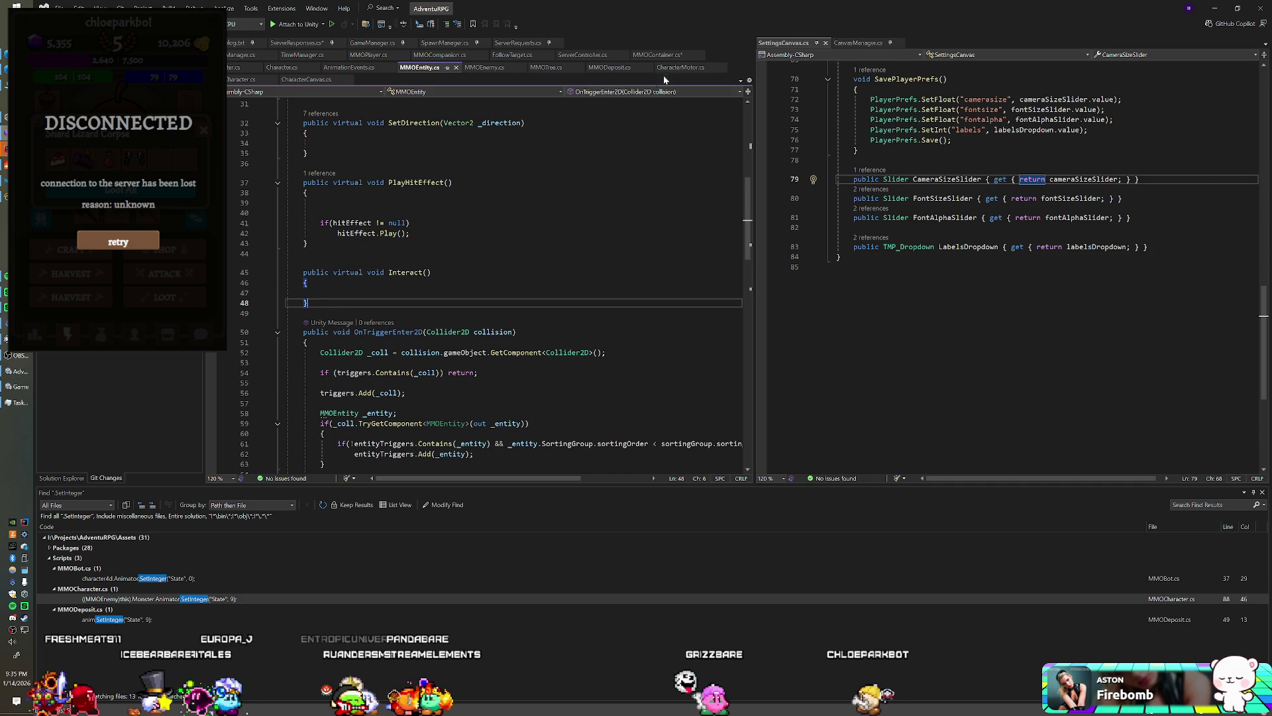
left_click(662, 55)
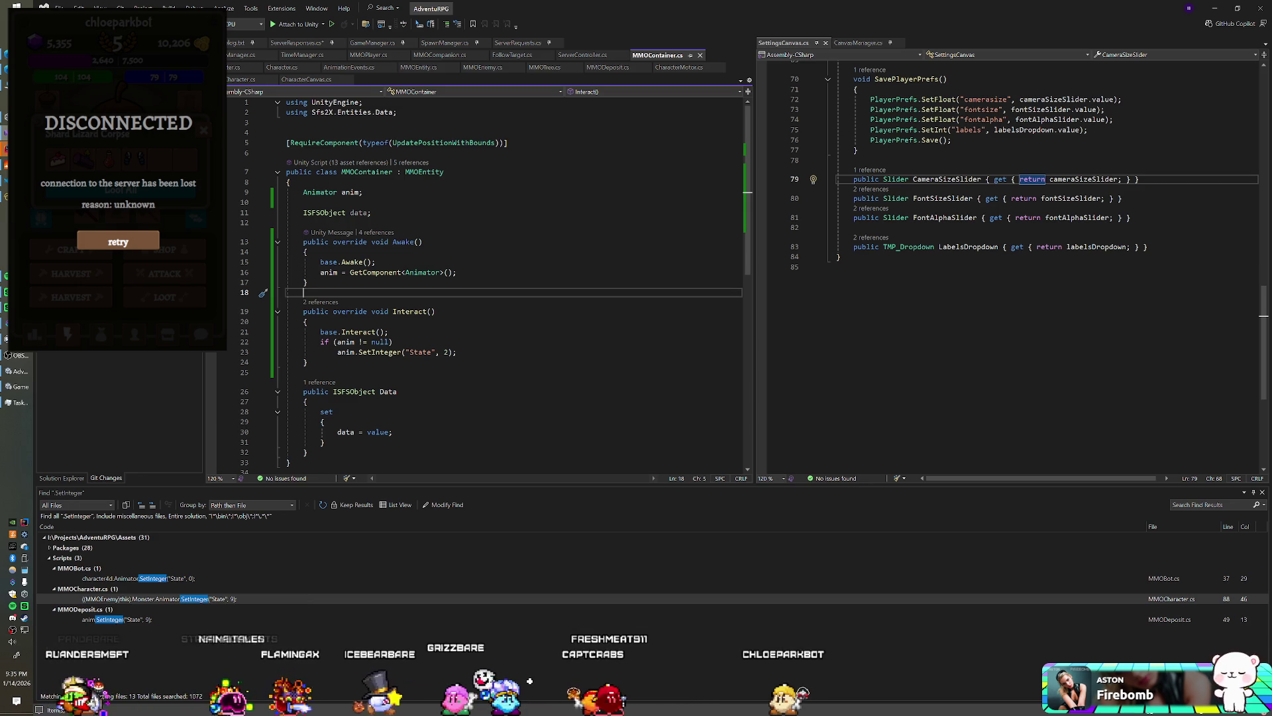
- Leave MMOContainer.cs at Awake's closing brace and bring the AdventuRPG game to the front
left_click(307, 282)
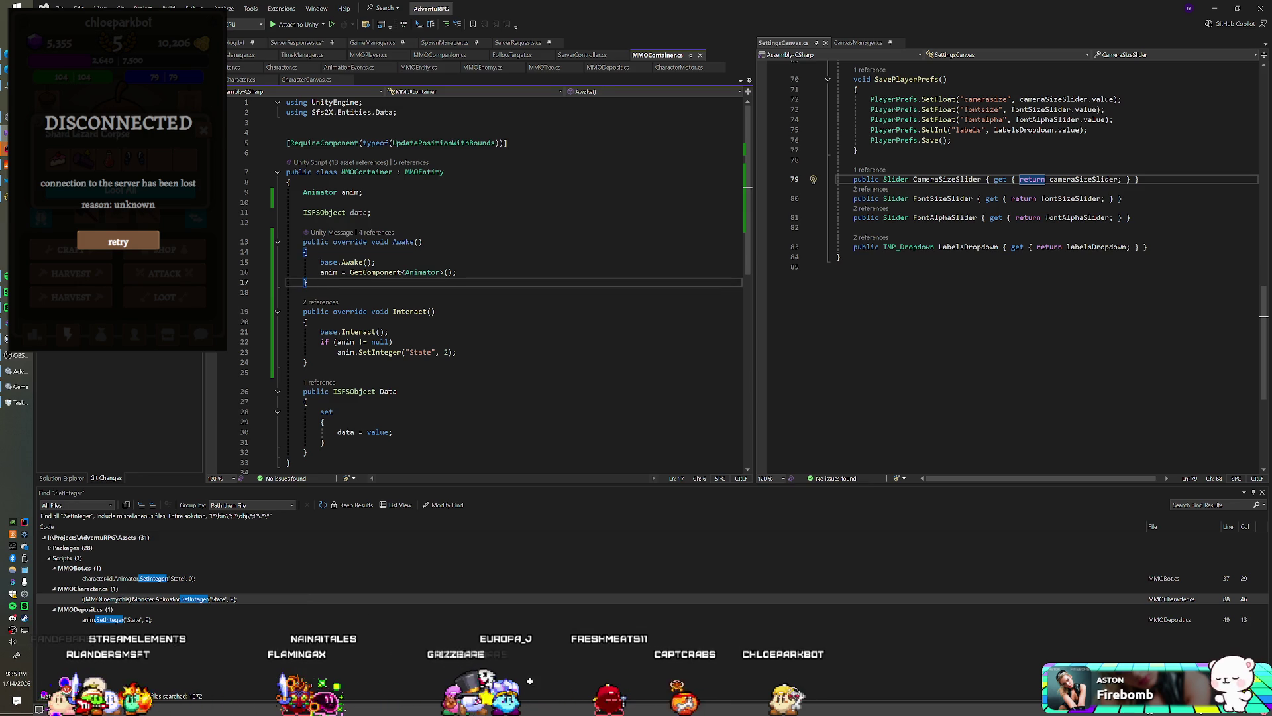
key("alt+Tab")
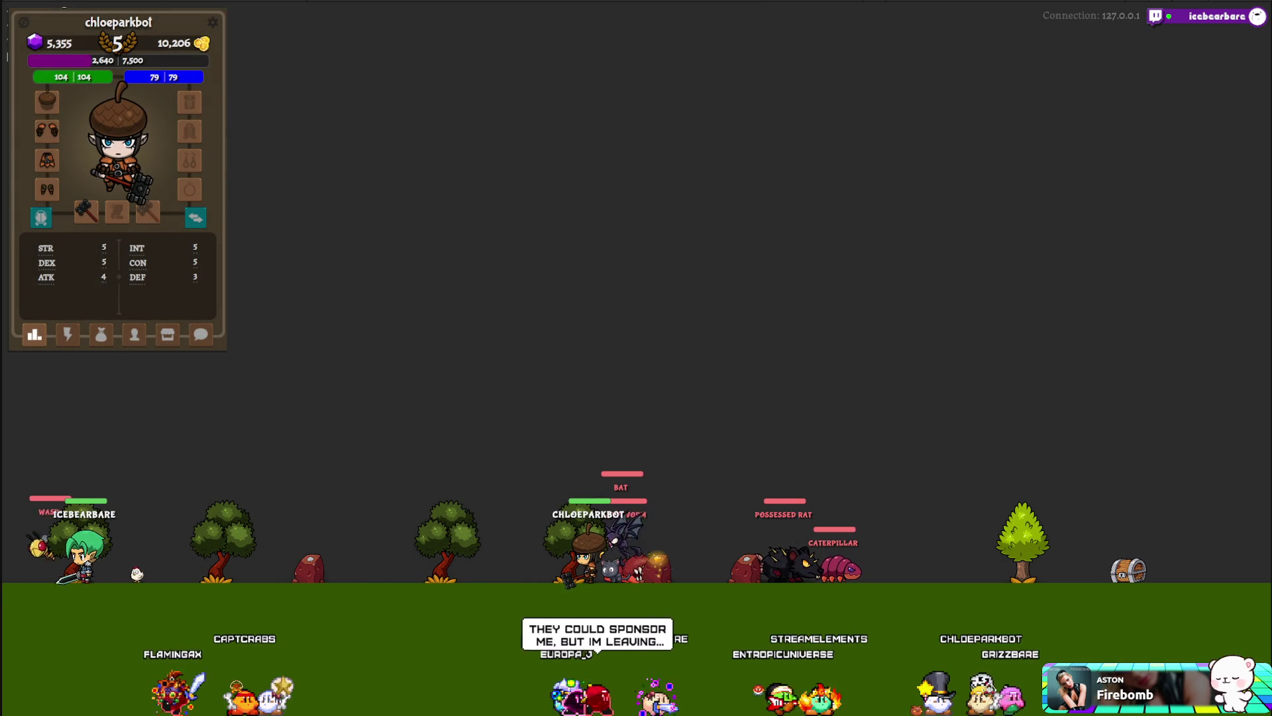
- Show the character panel's actions view listing Craft, Shop, Harvest, Attack and Loot
left_click(67, 335)
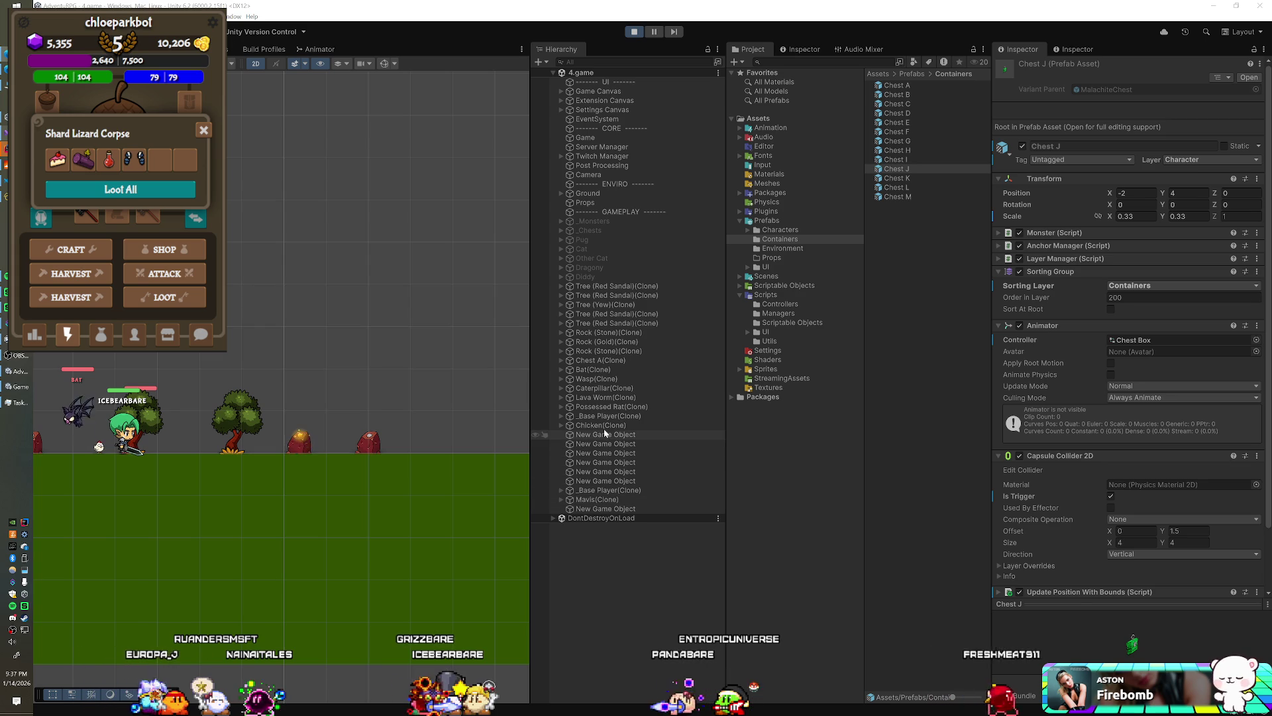
- Select Chest A(Clone) and view its Chest Box animator graph with Idle, Ready, Death and Open states
left_click(600, 360)
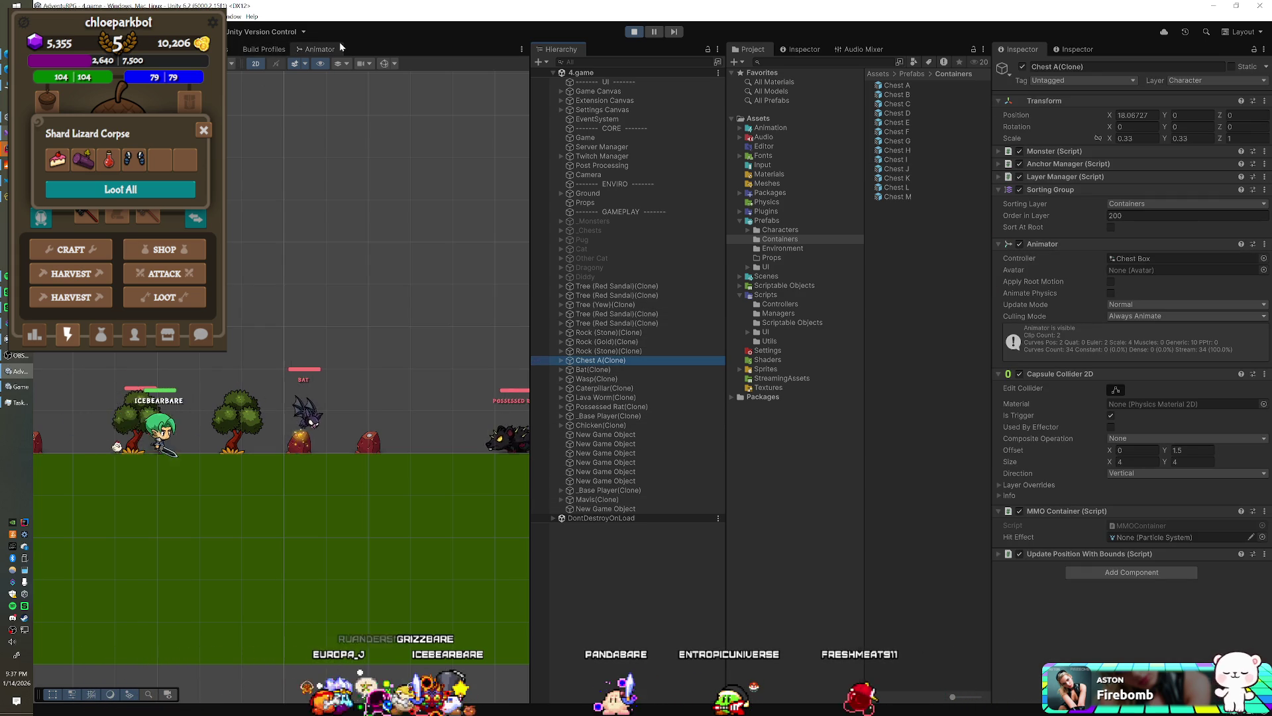
left_click(335, 49)
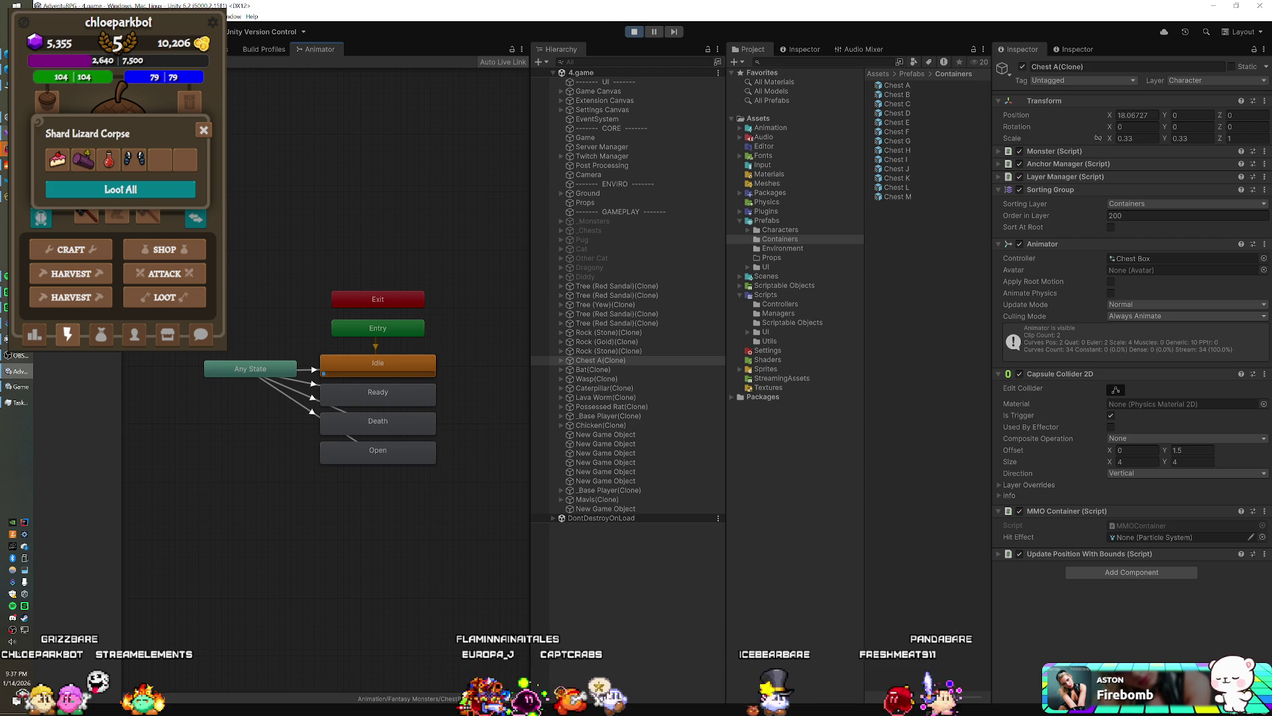
- Check the Any State transition conditions, restart Play mode, and select Chest J(Clone)
left_click(298, 403)
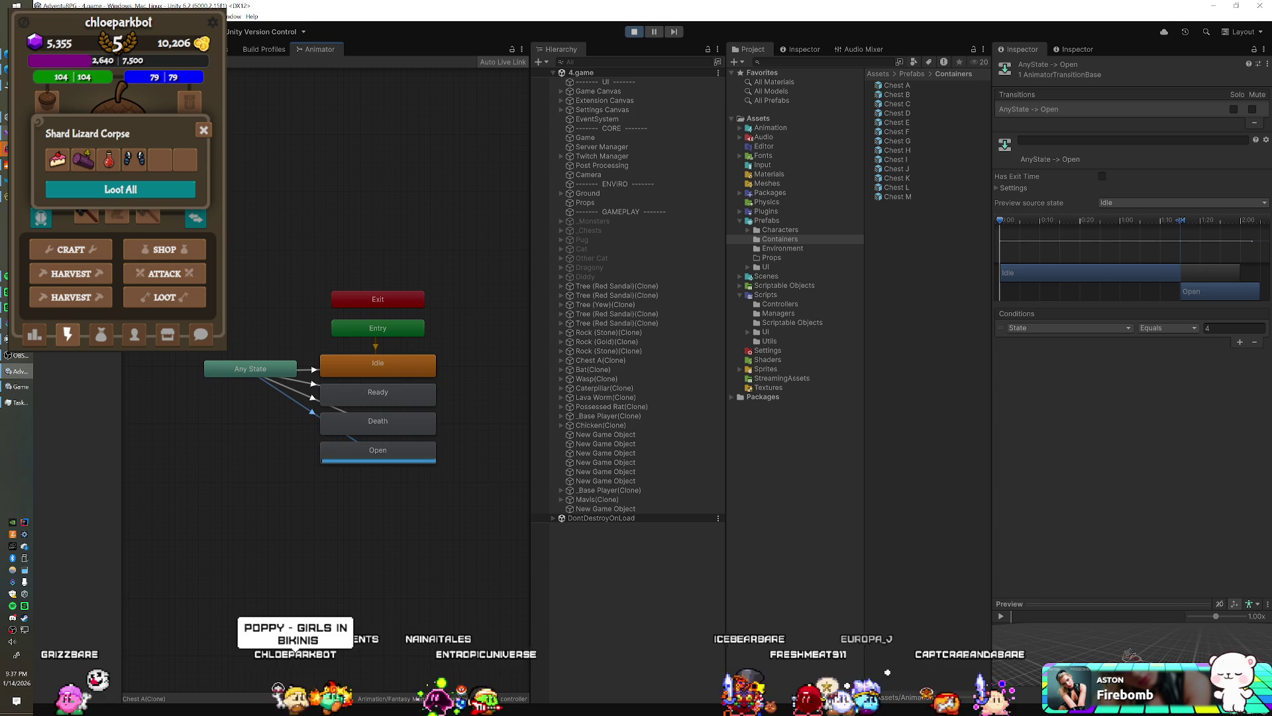
left_click(633, 32)
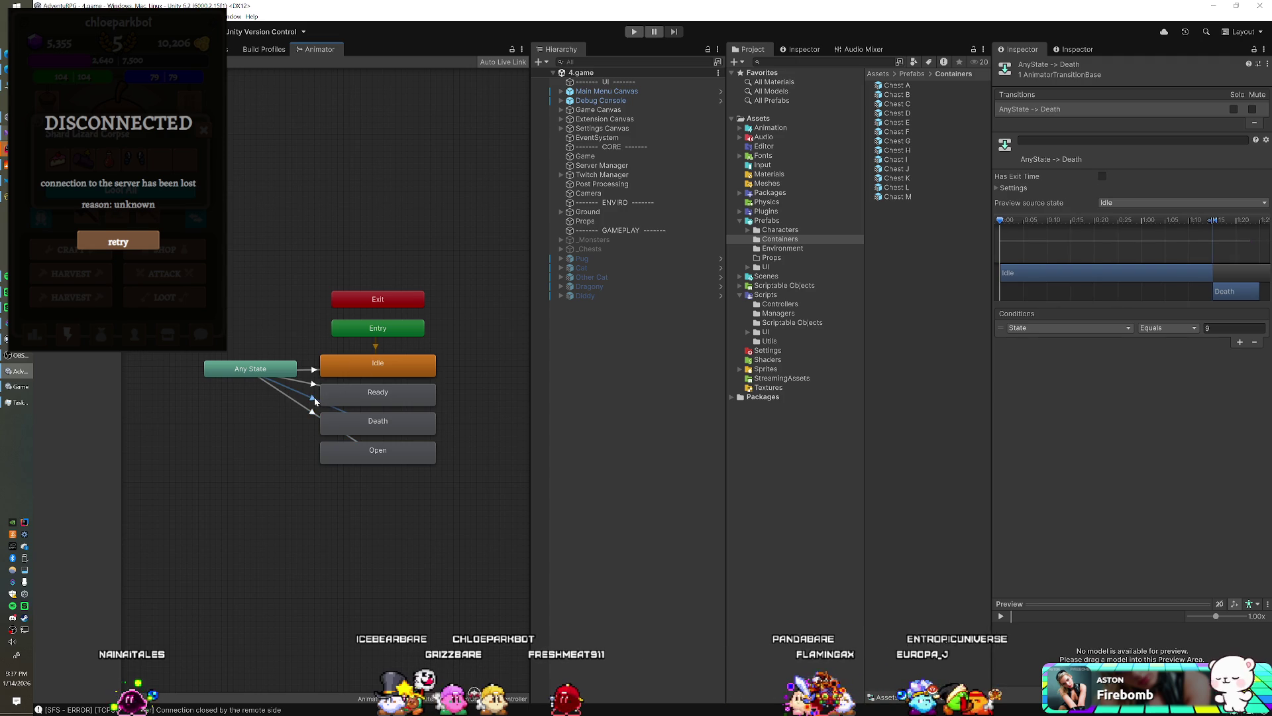
left_click(633, 32)
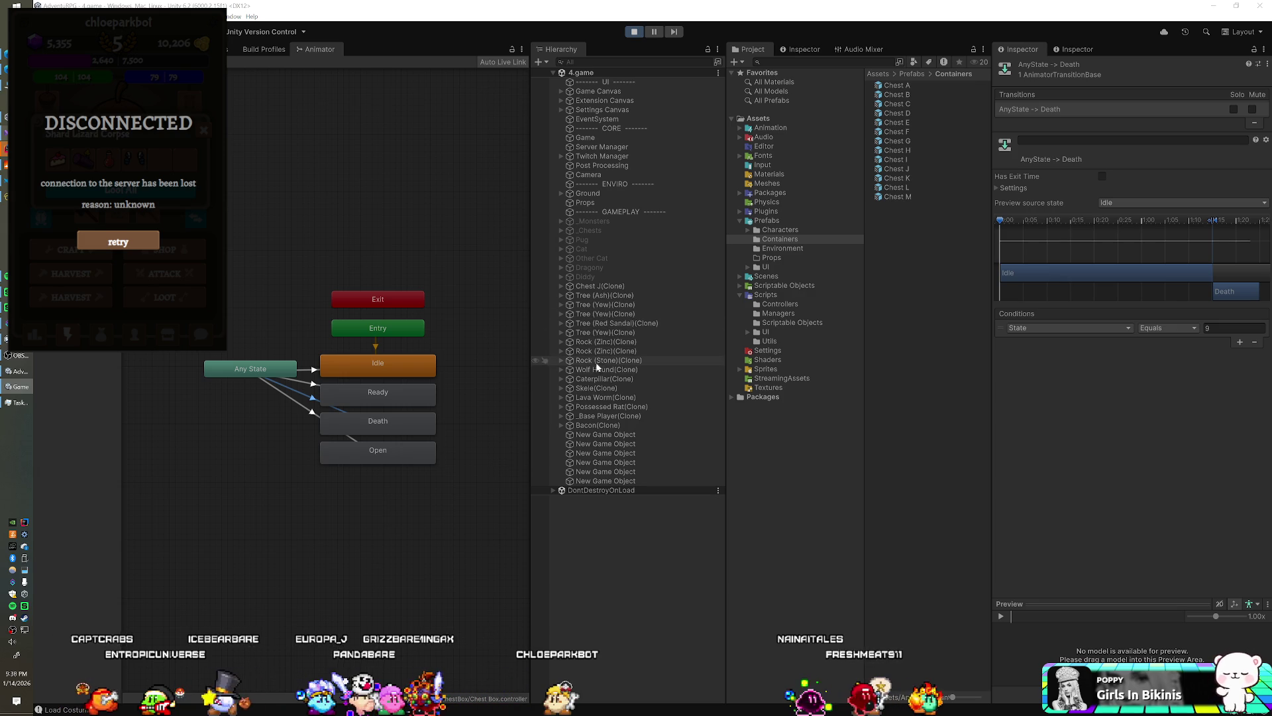
left_click(602, 286)
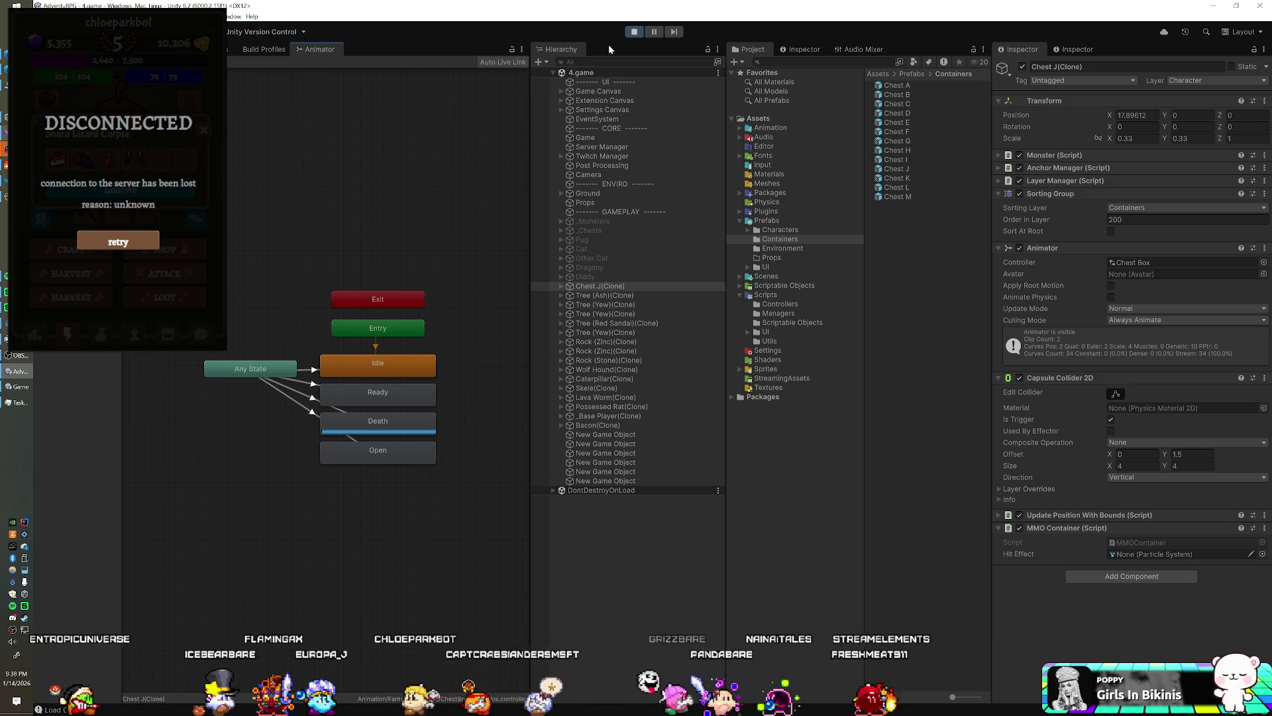
- Stop Play mode and switch to the code editor showing smartfox-responses.js
left_click(632, 33)
key("alt+Tab")
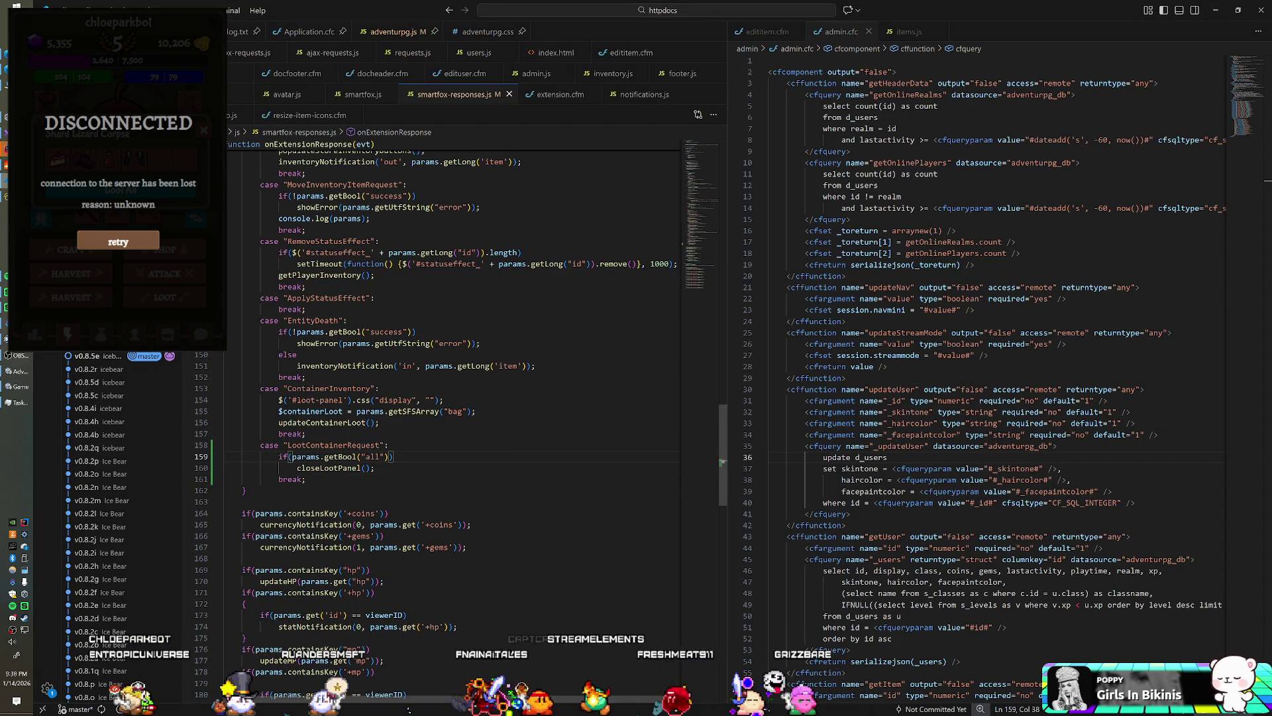
- Change the animator State value in MMOContainer's Interact from 2 to 9 on line 23
key("alt+Tab")
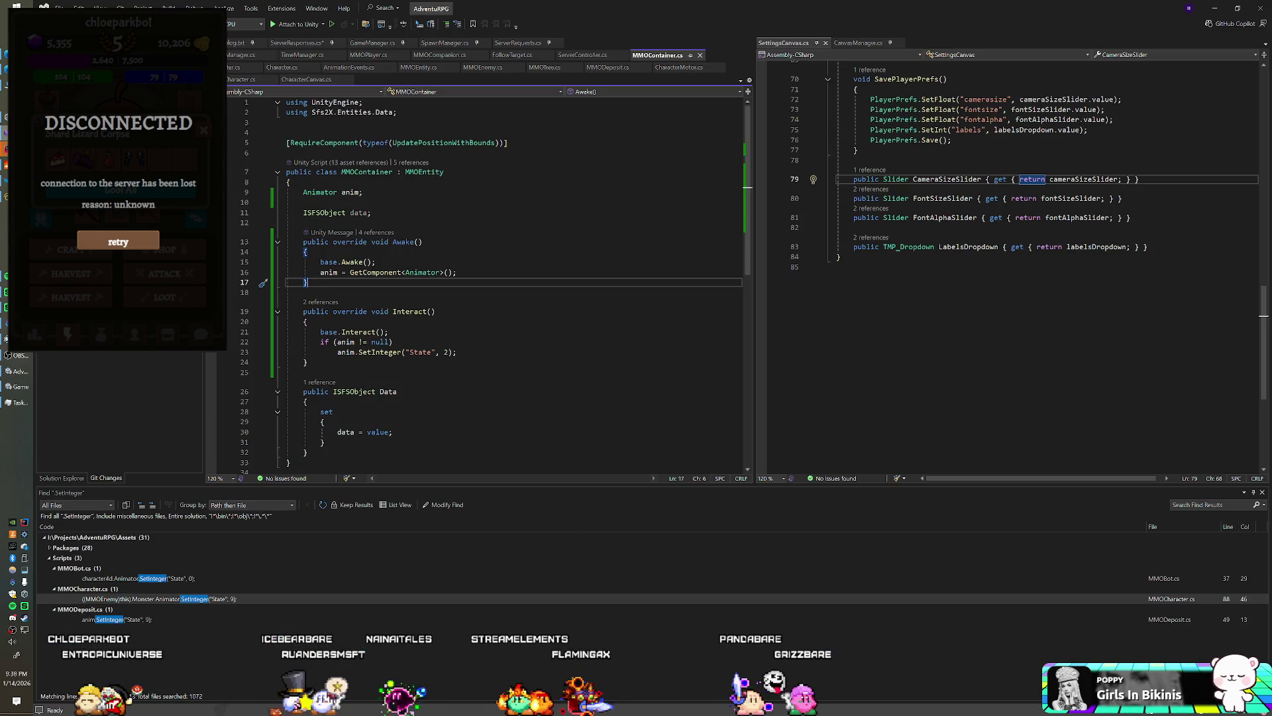
left_click(393, 342)
left_click(444, 352)
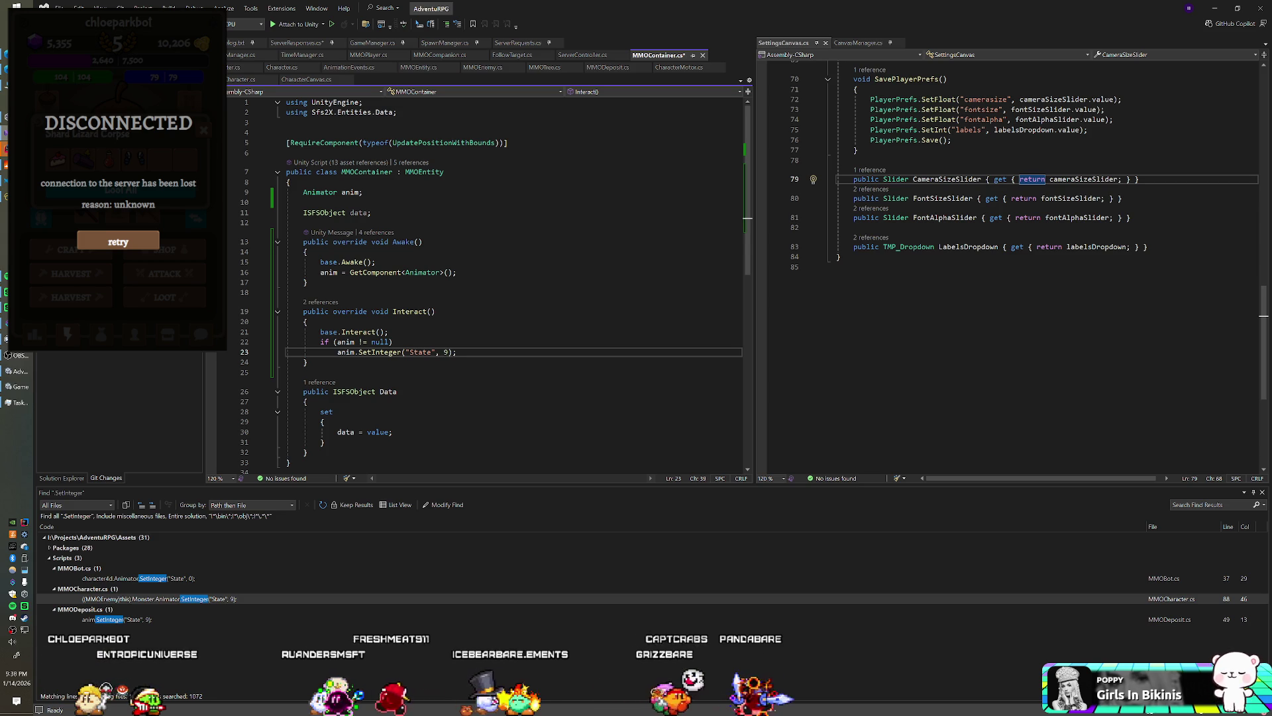
left_click(319, 44)
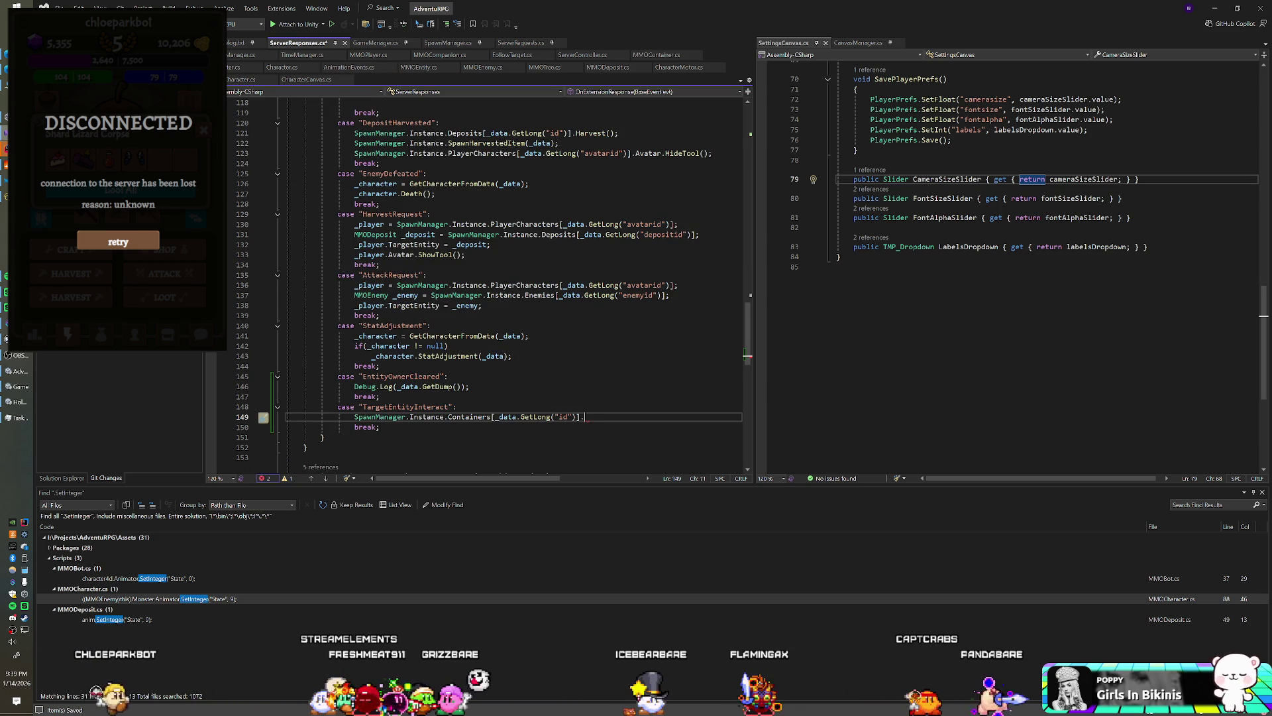
- Call .Interact() on the looked-up container in the TargetEntityInteract case, then run the game in Unity
type("Inter")
key("Tab")
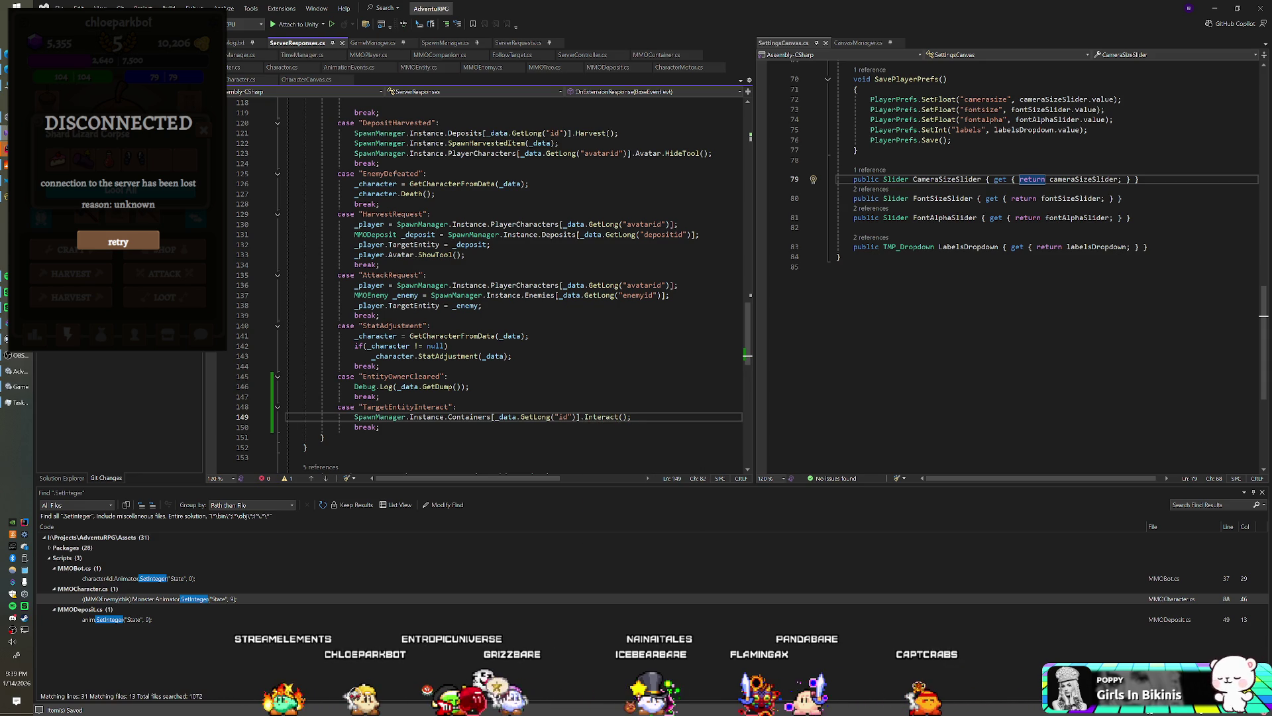
left_click(470, 387)
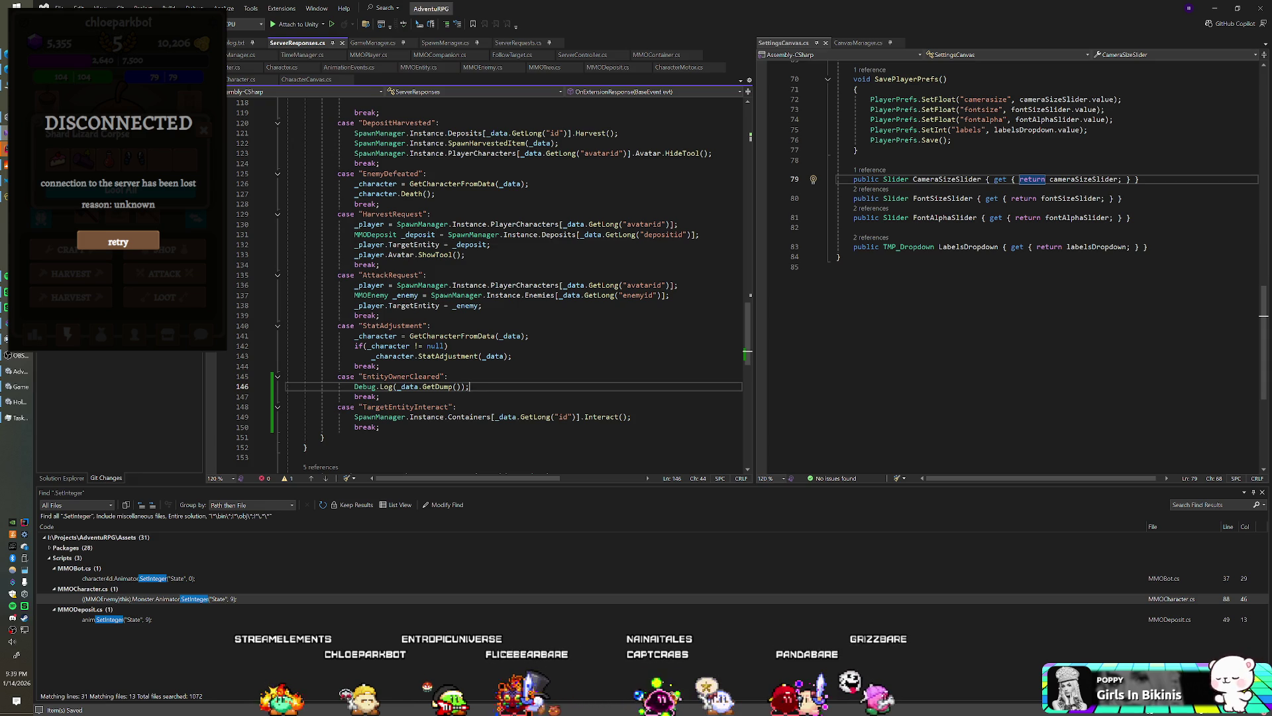
left_click(448, 377)
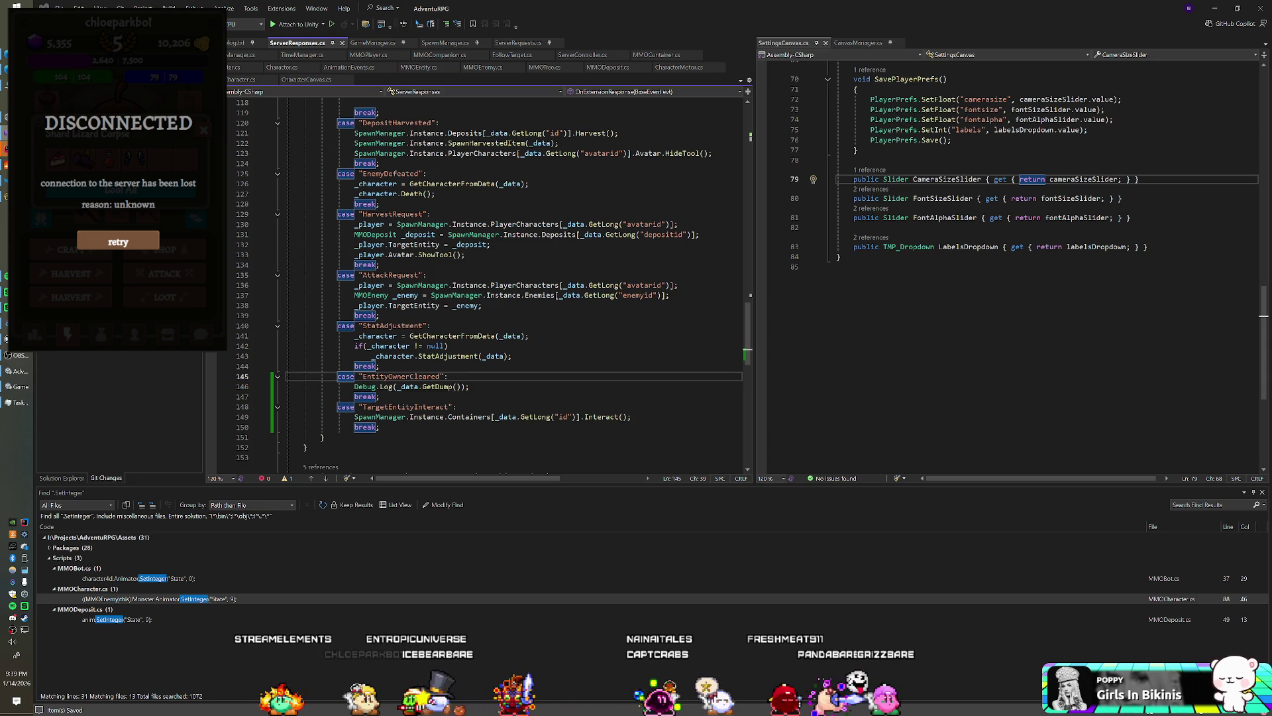
key("alt+Tab")
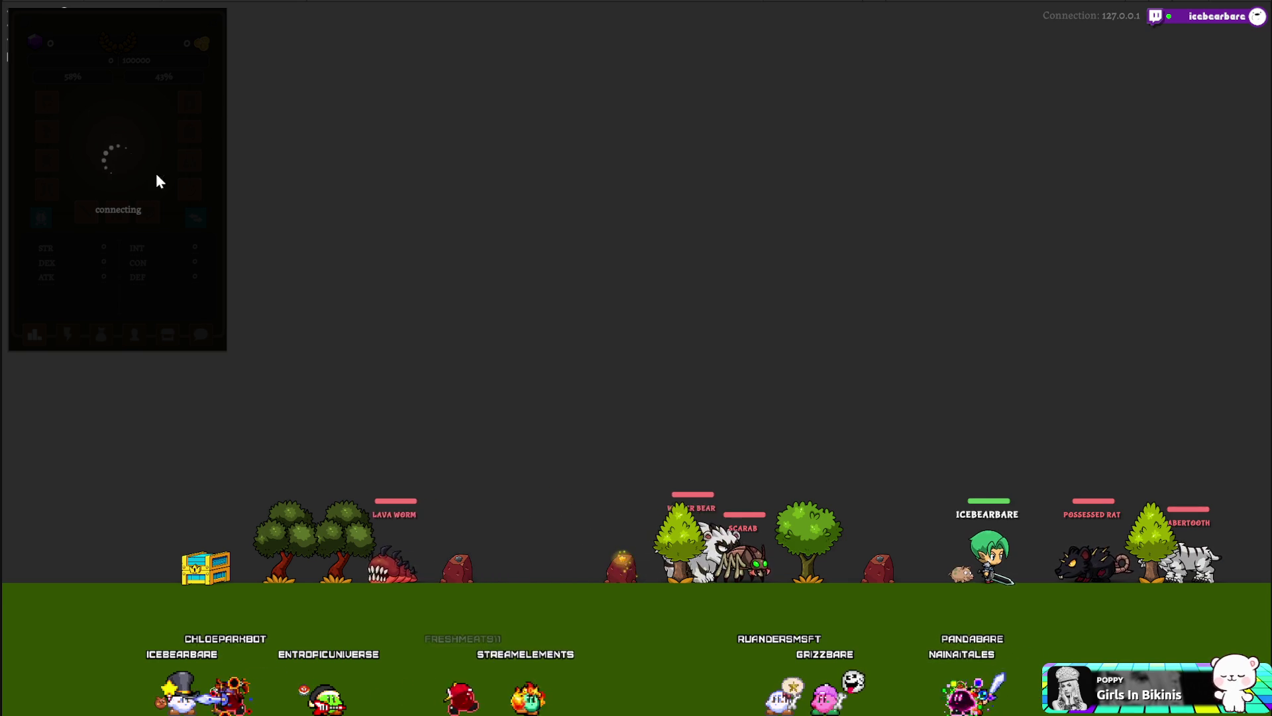
- Switch the character panel to actions and loot the nearby corpse
left_click(69, 334)
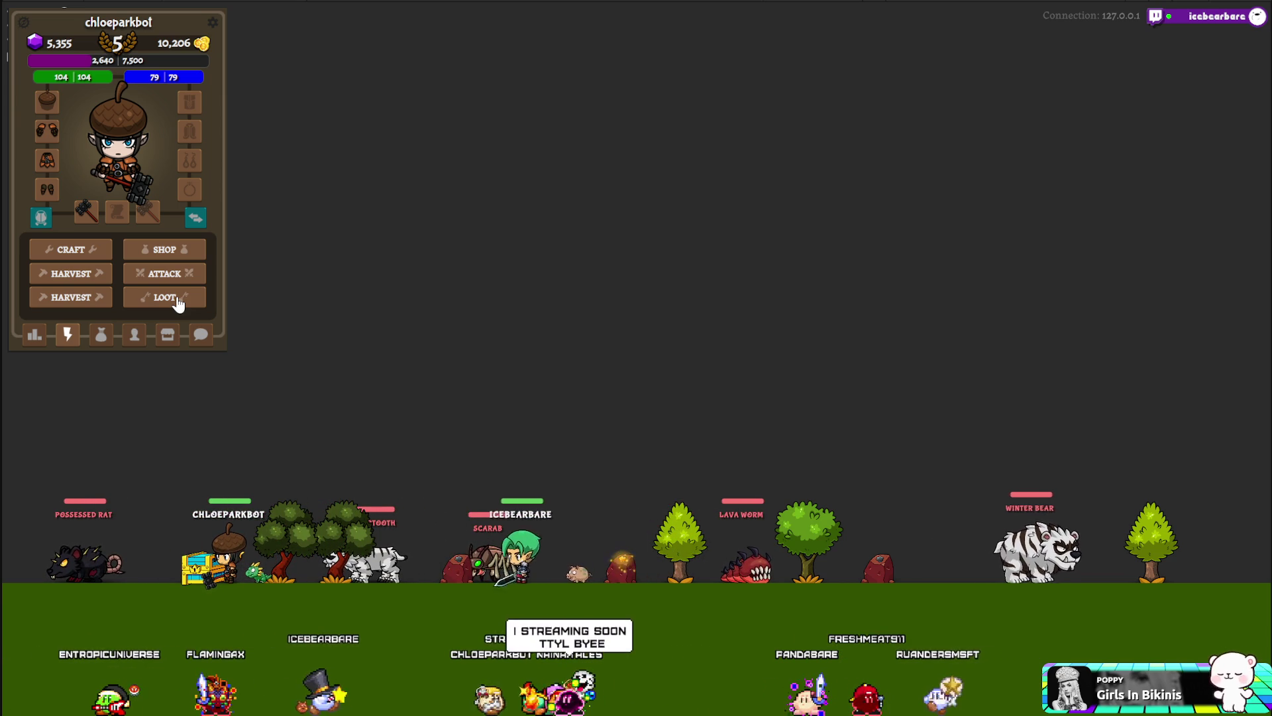
left_click(178, 302)
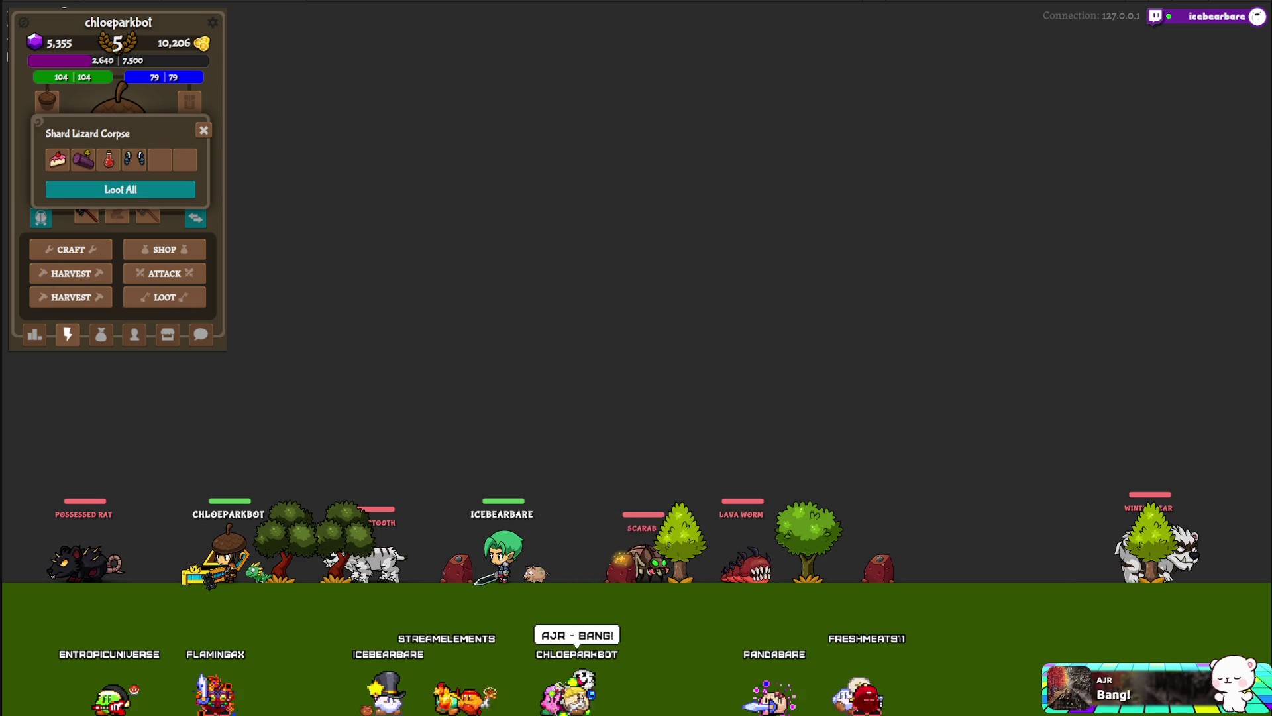
key("alt+Tab")
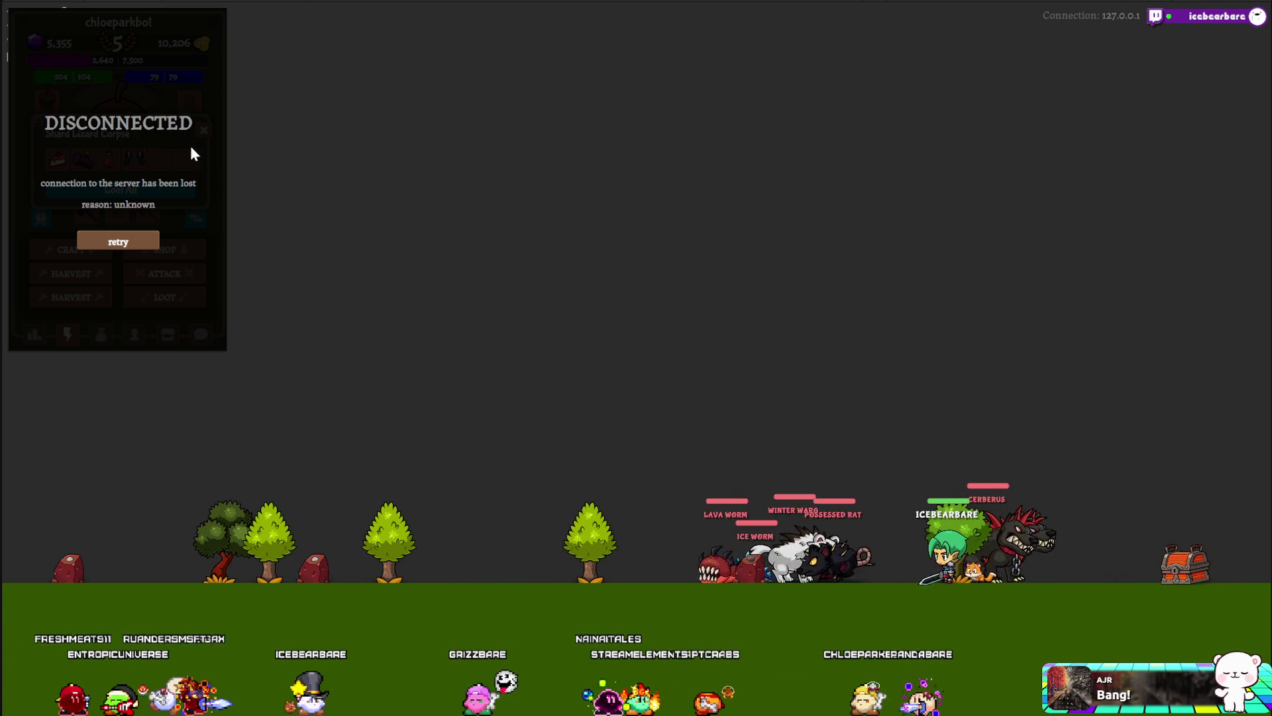
- Retry the lost server connection, close the corpse's loot window, and return to Unity
left_click(106, 242)
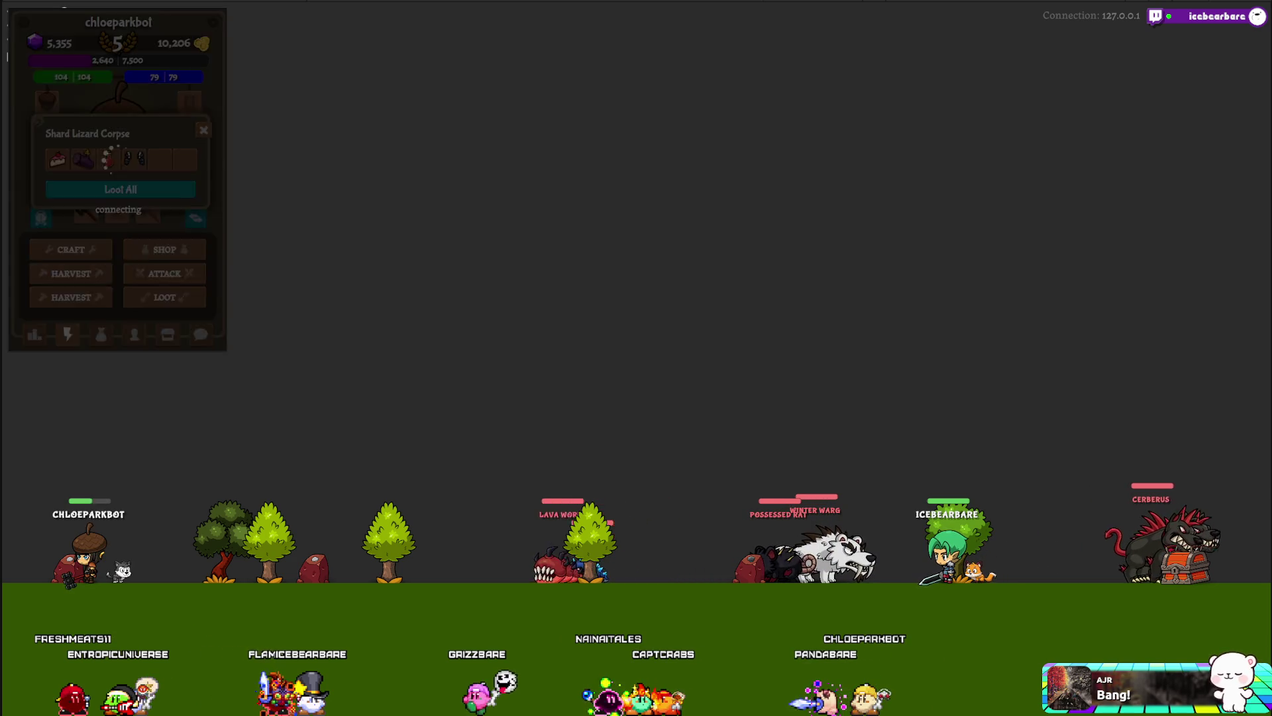
left_click(204, 131)
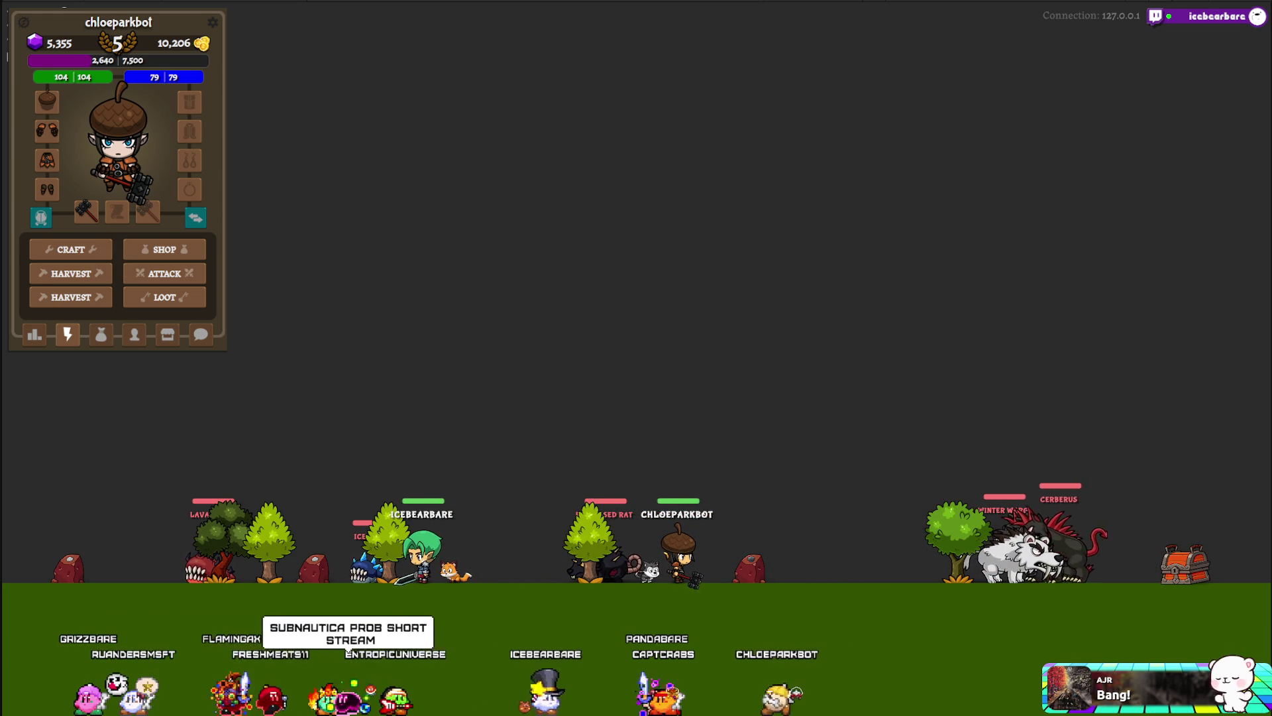
key("alt+Tab")
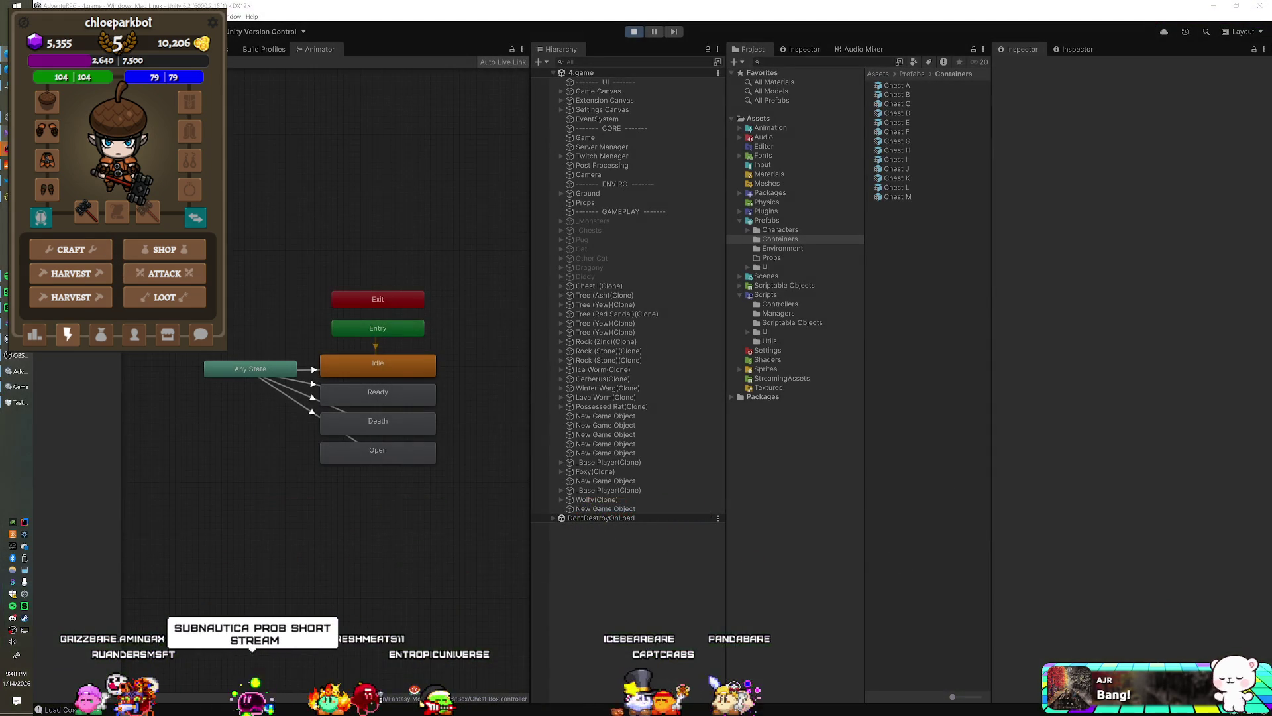
- Open and close the corpse's loot window, then switch to Visual Studio
left_click(144, 302)
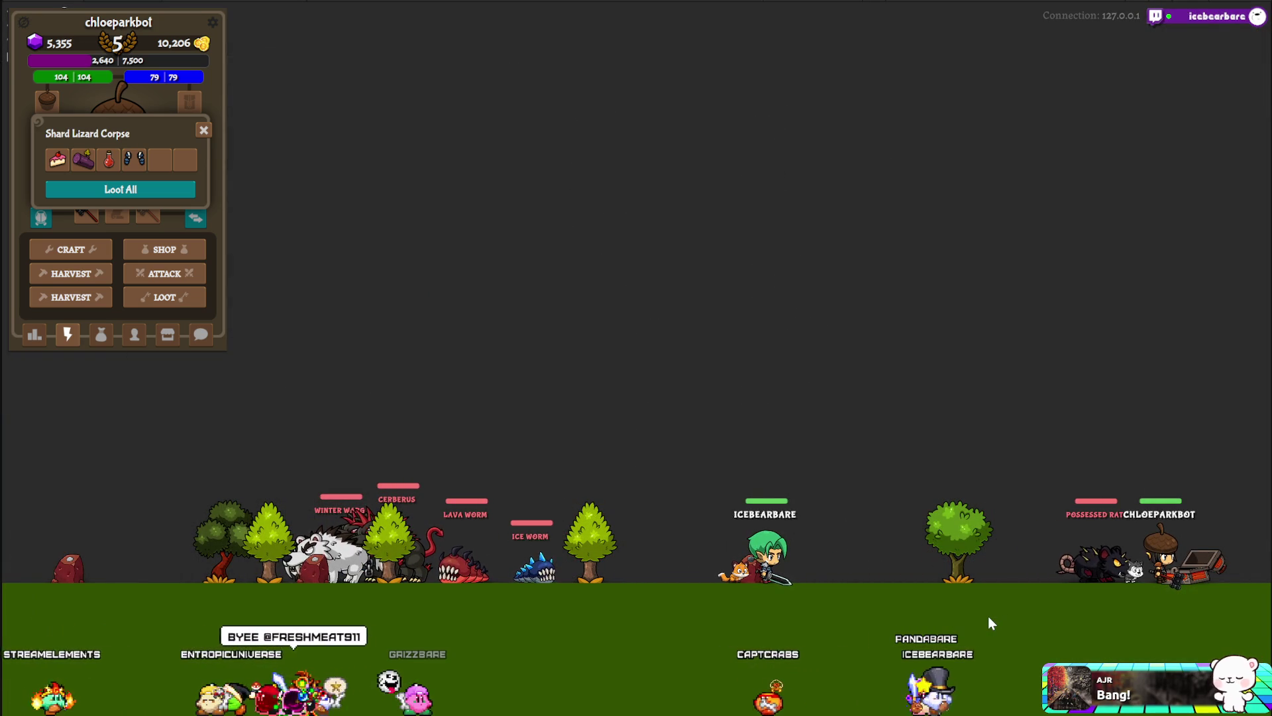
left_click(203, 130)
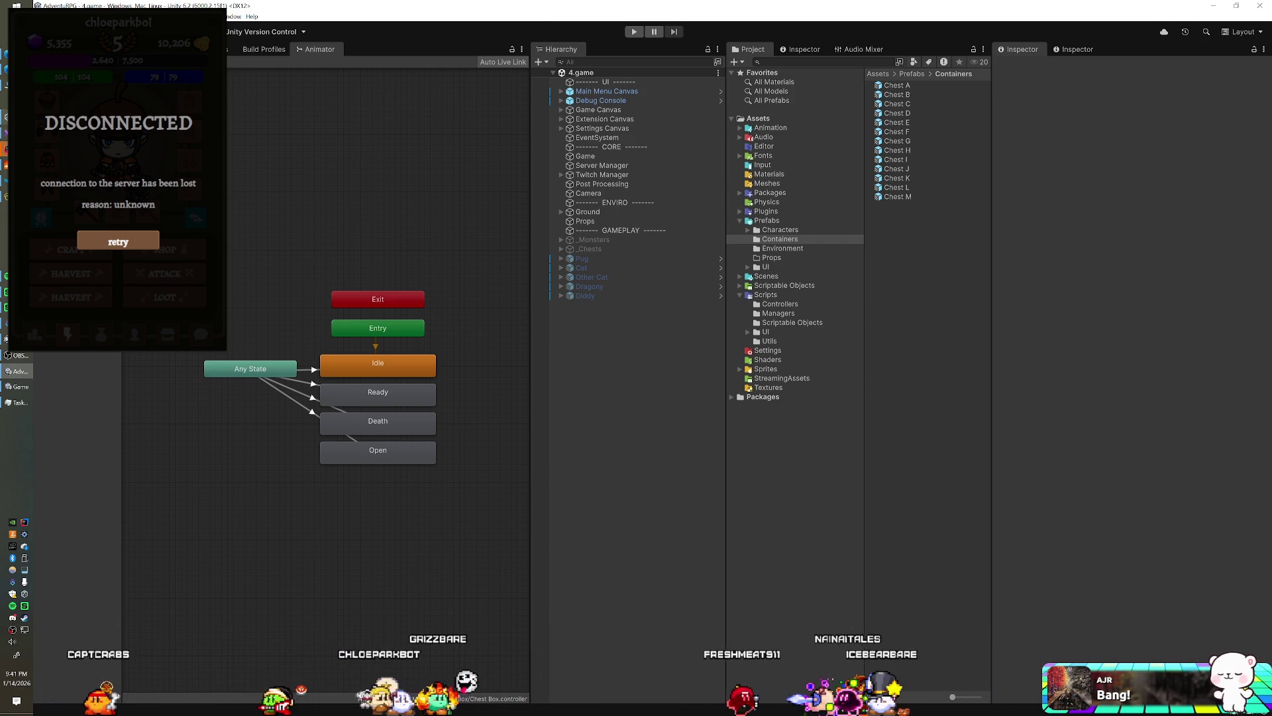
key("alt+Tab")
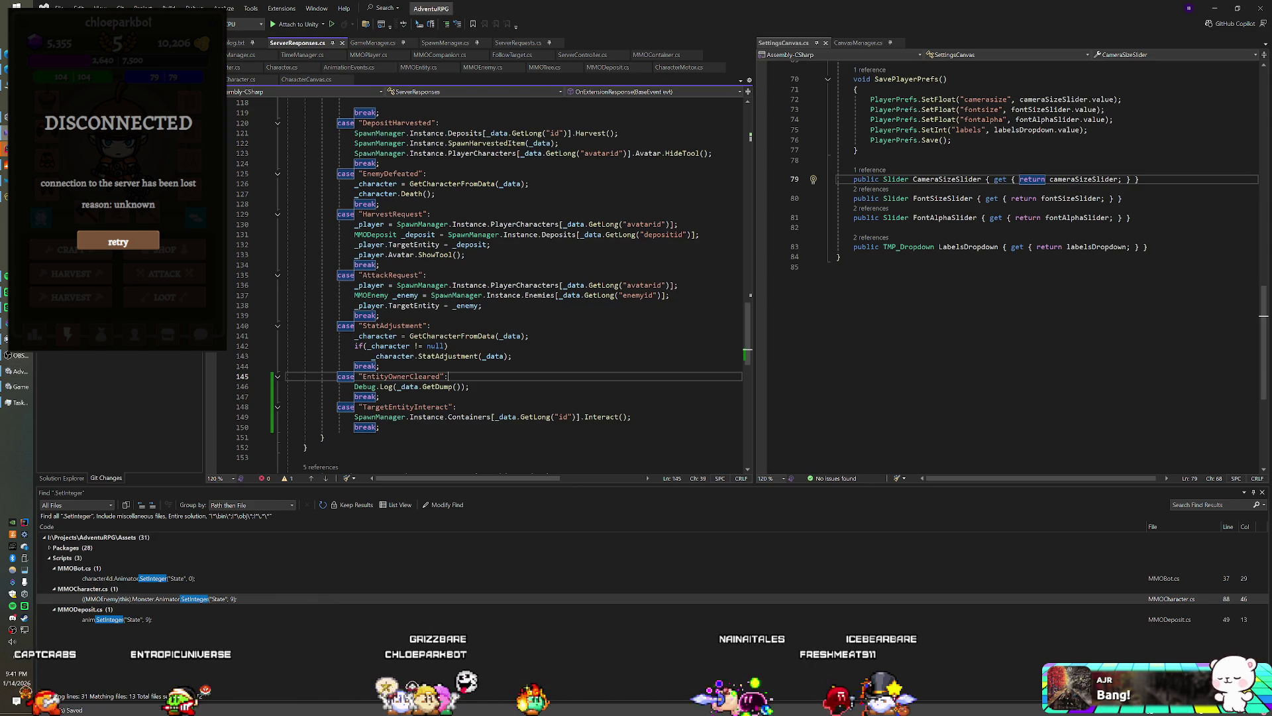
- Recompile the scripts in Unity, reconnect the game, and loot the Shard Lizard Corpse
left_click_drag(469, 386, 426, 387)
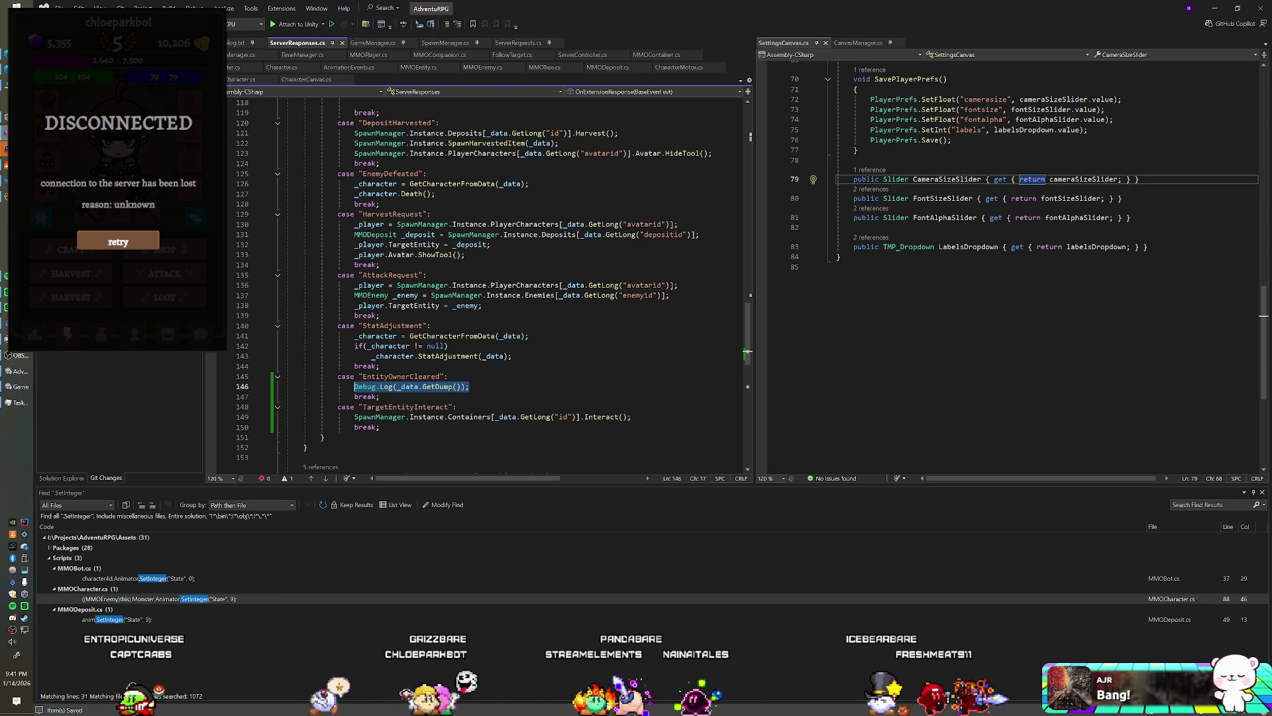
key("alt+Tab")
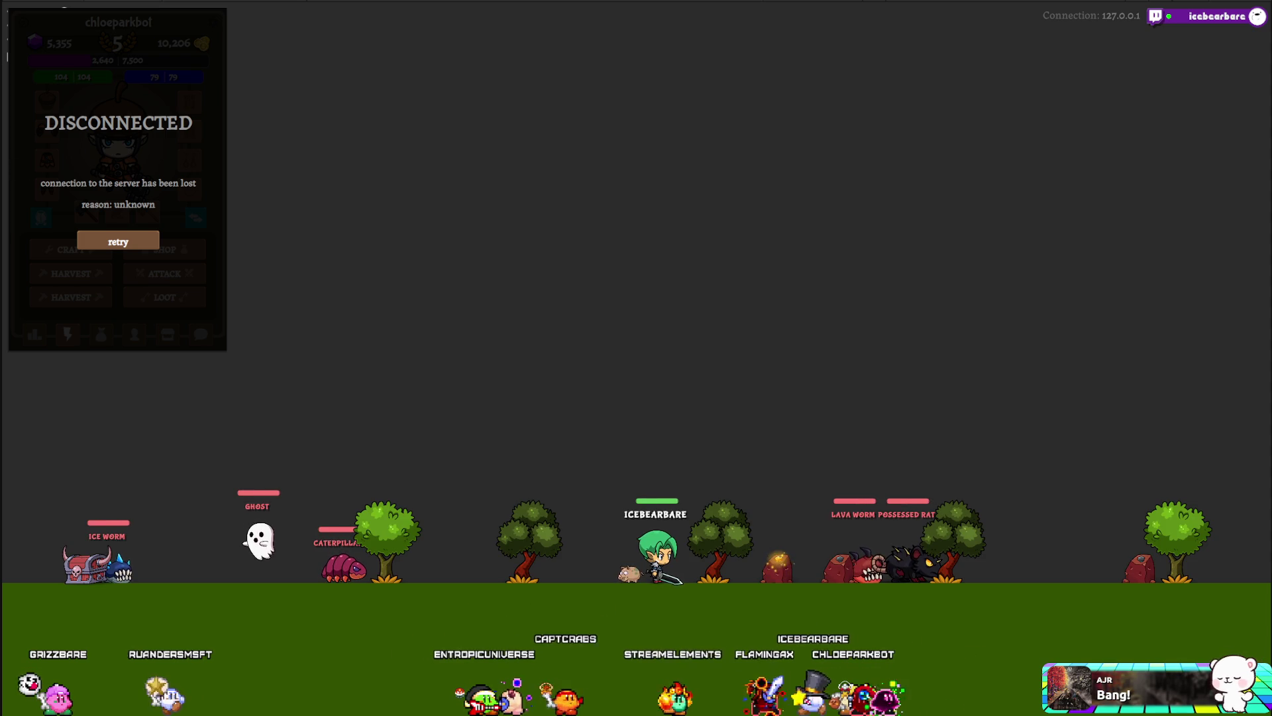
left_click(133, 240)
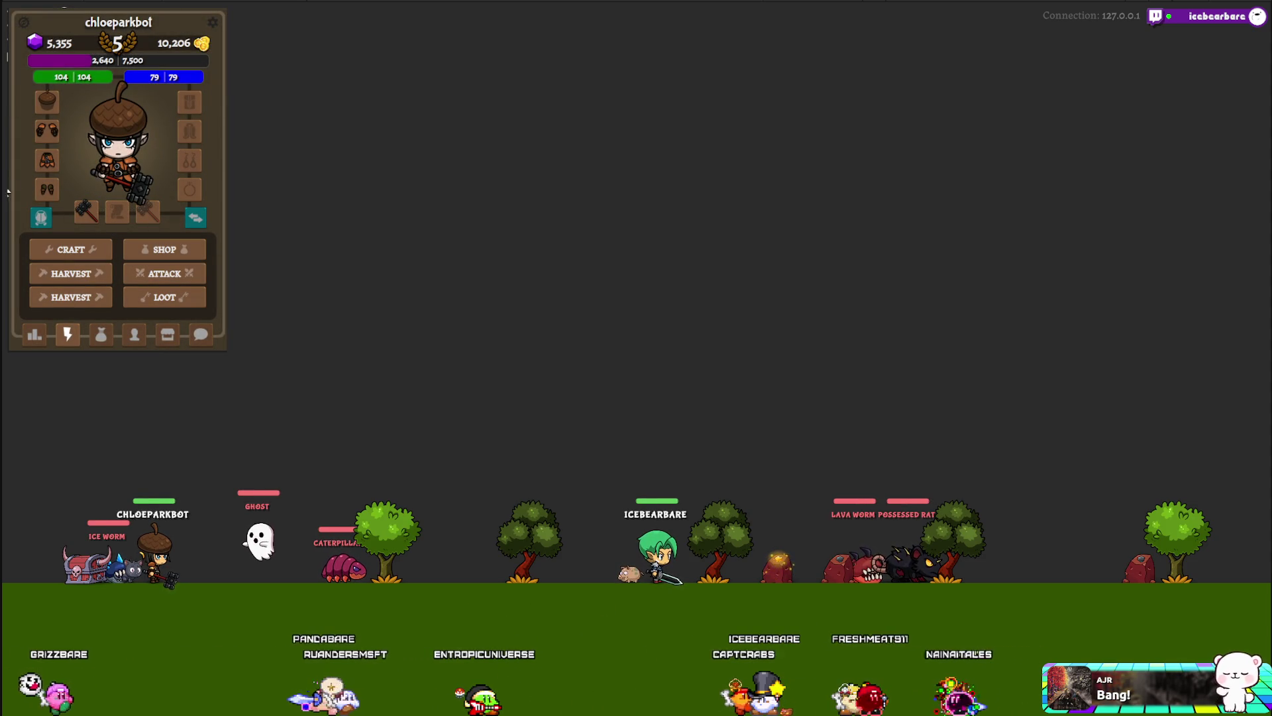
left_click(146, 300)
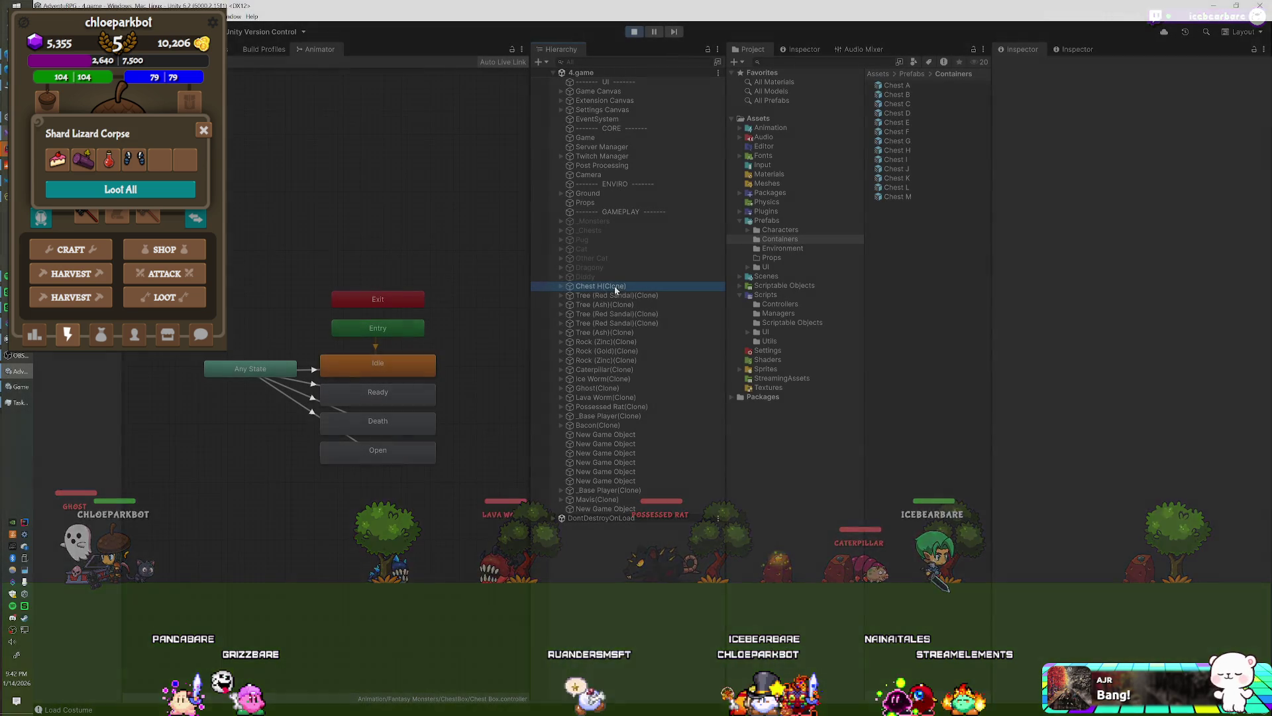
- Select Chest H(Clone) and inspect the Open state in its Chest Box animator
left_click(614, 285)
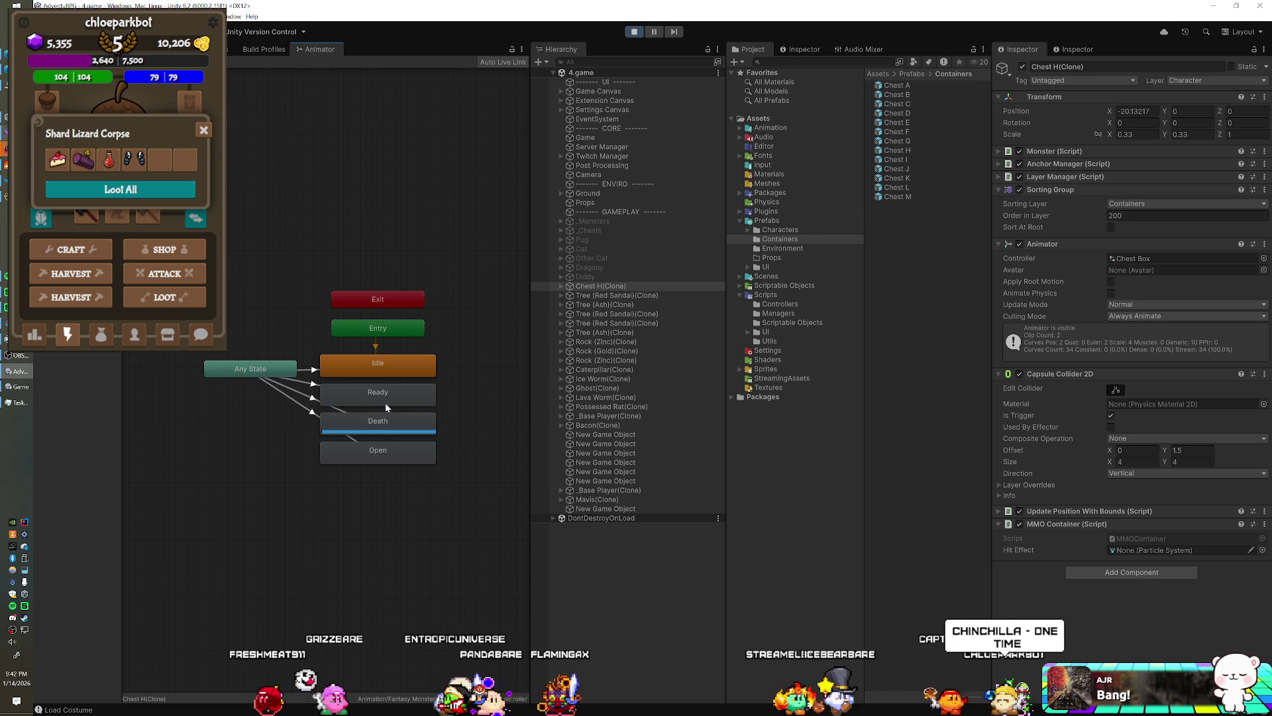
left_click(372, 445)
- Paste a copy of the Open state, name it Close, and place it below Open
right_click(370, 452)
left_click(337, 499)
right_click(337, 499)
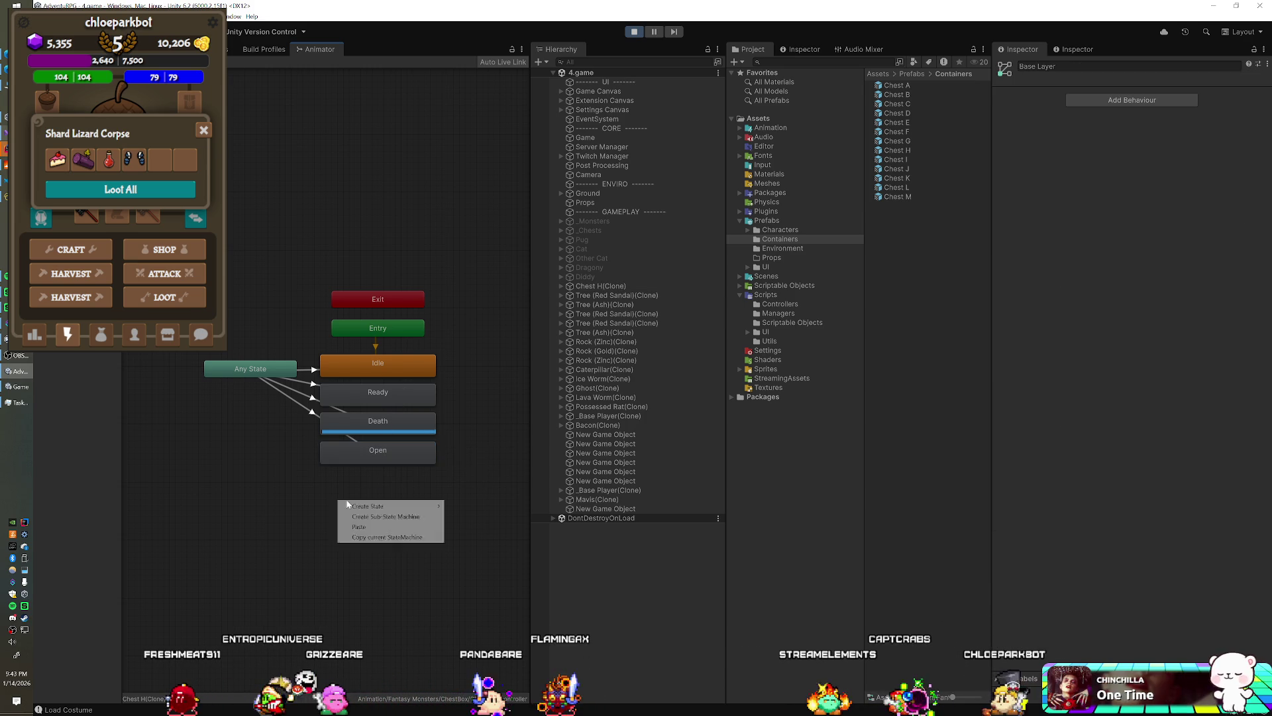
left_click(380, 525)
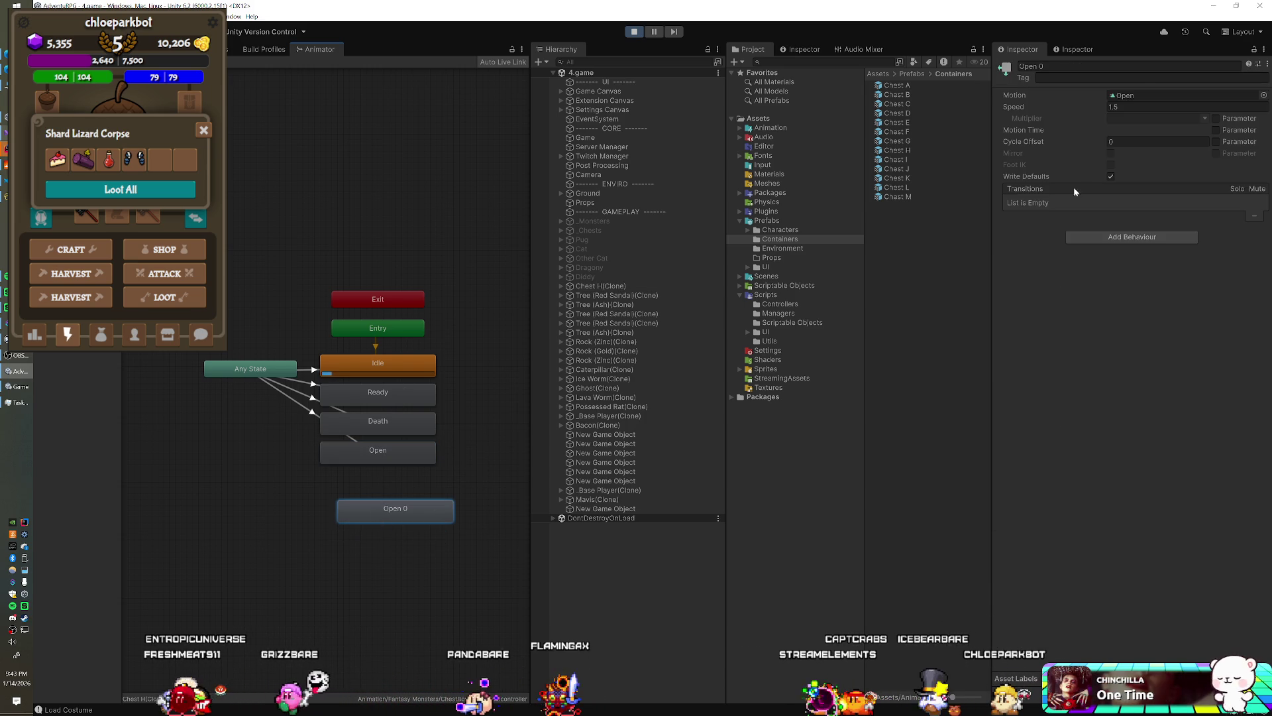
type("Close")
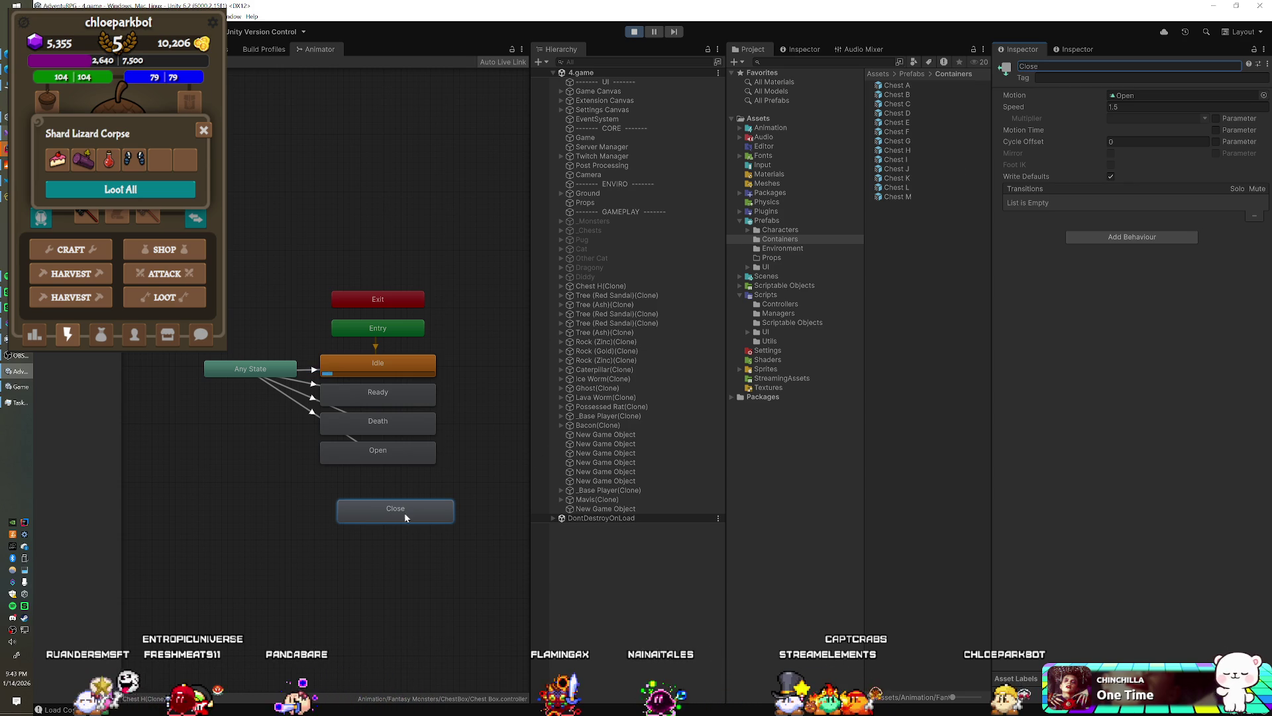
left_click_drag(388, 491, 388, 489)
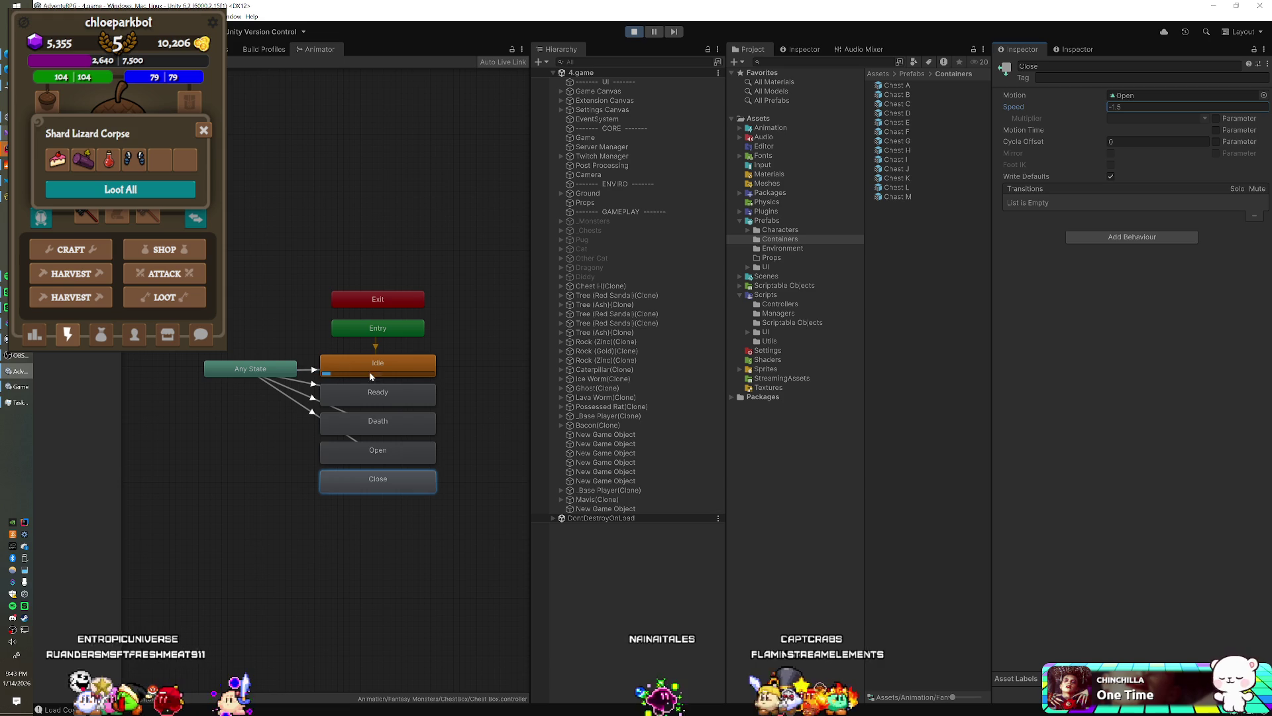
- Create a transition from Any State to Close that begins at time zero
left_click(262, 369)
left_click(358, 488)
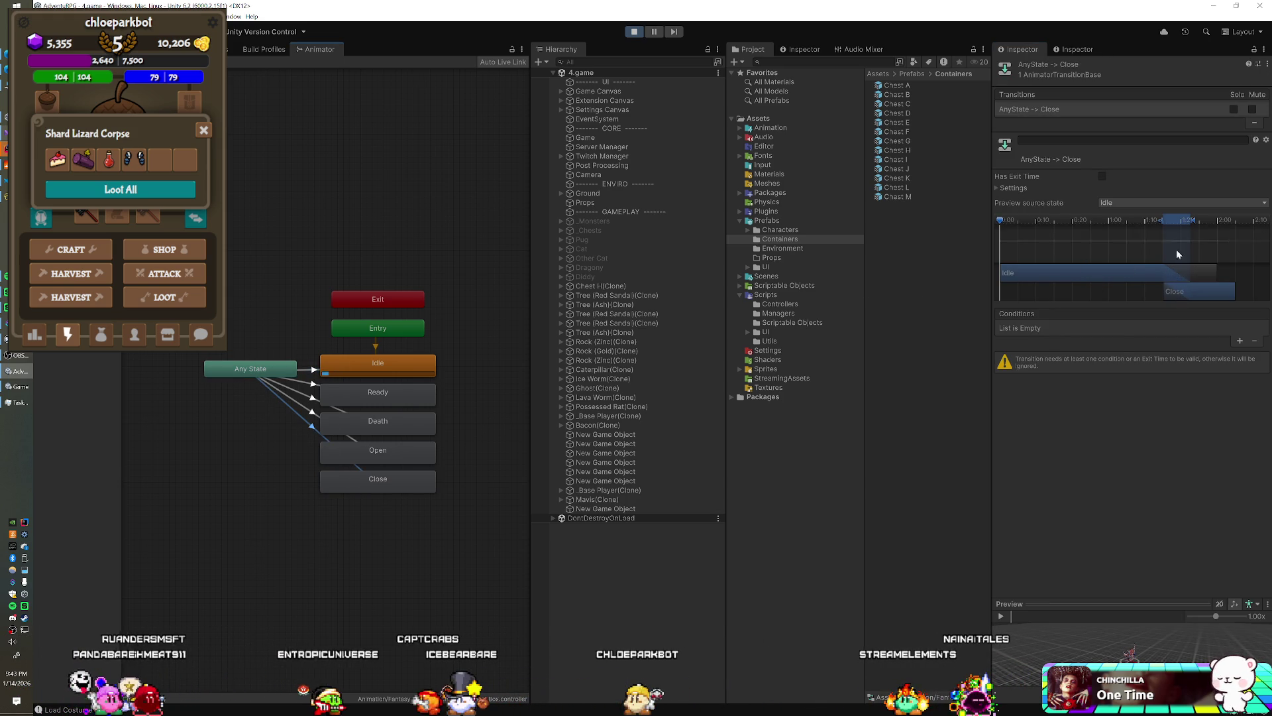
left_click_drag(1178, 257, 1036, 225)
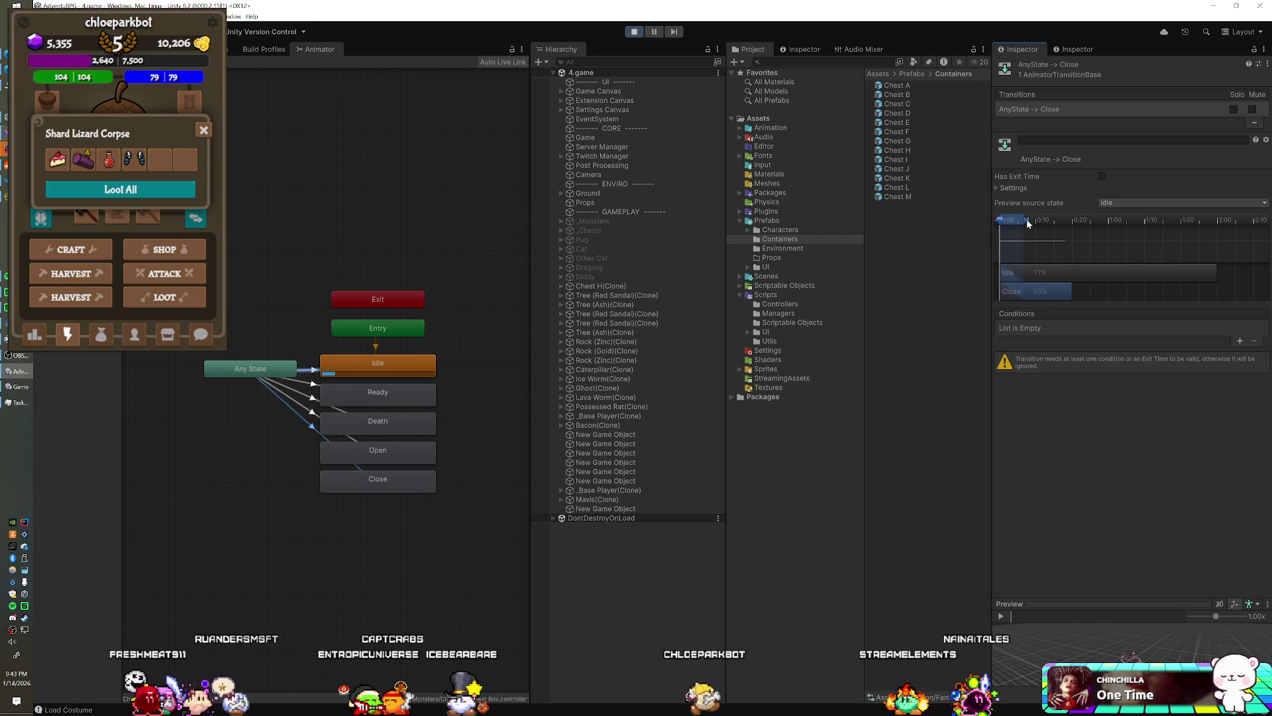
- Give the Any State to Close transition the condition State Equals 8
left_click(1239, 342)
left_click(1084, 328)
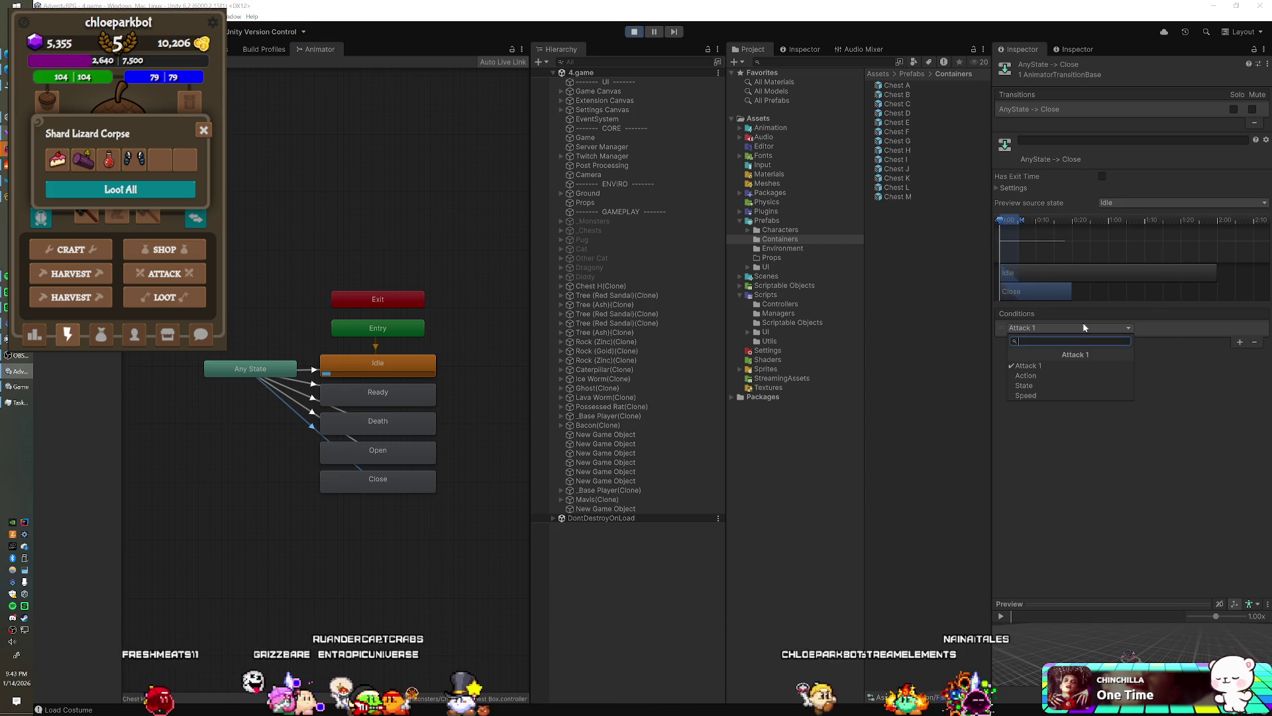
left_click(1051, 384)
left_click(1186, 328)
left_click(1166, 361)
left_click(1219, 328)
type("8")
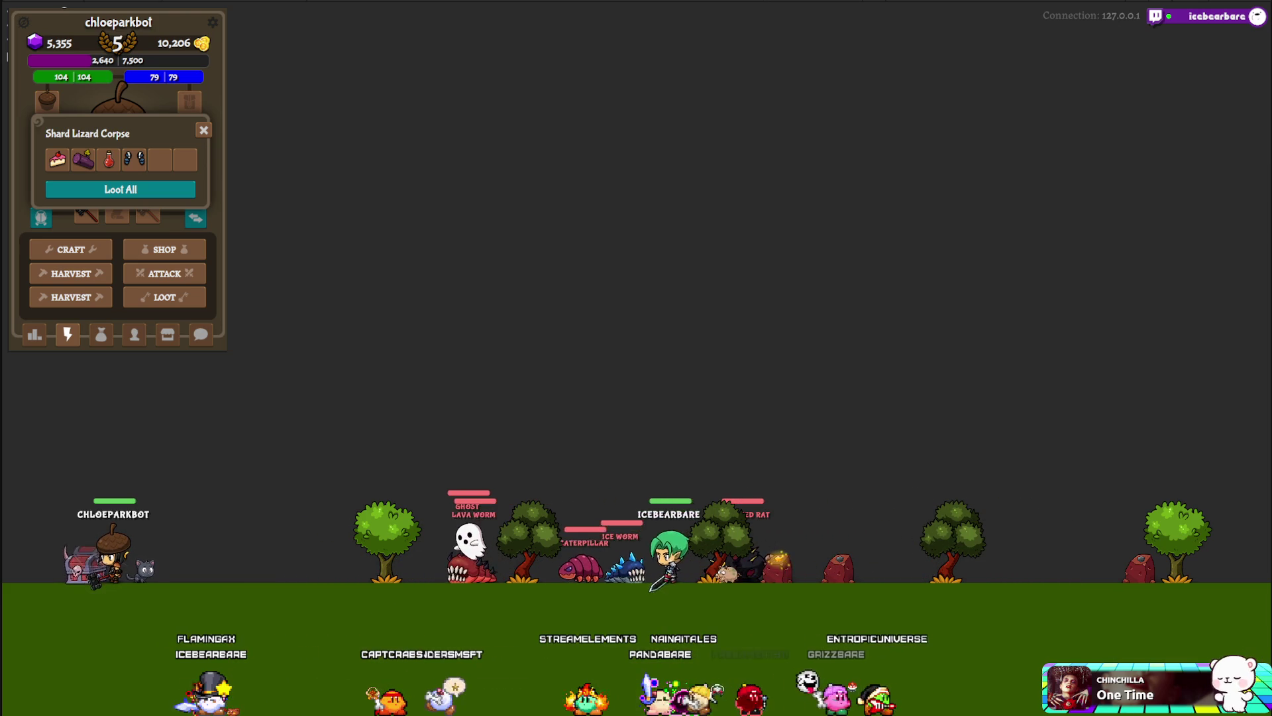
- Replace the Close state's Open motion with the Death clip from the ChestBox folder
mouse_move(931, 224)
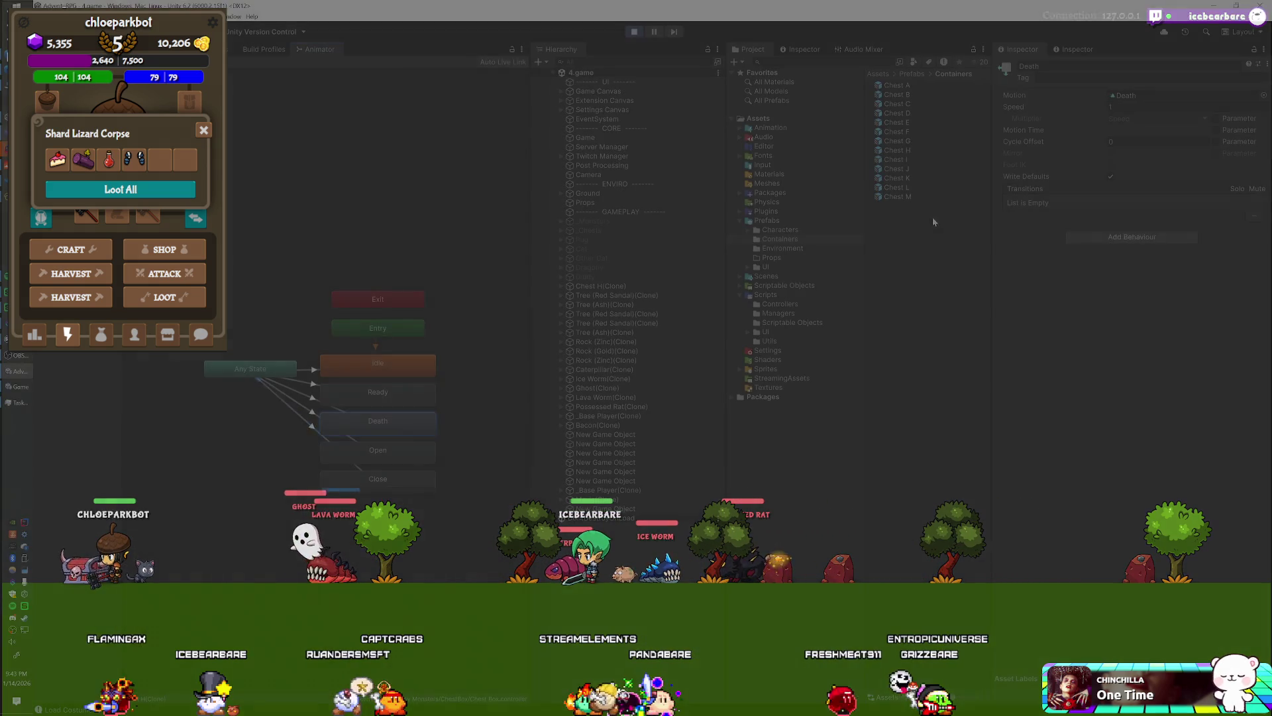
left_click(1186, 95)
left_click(394, 479)
left_click_drag(903, 94, 1145, 97)
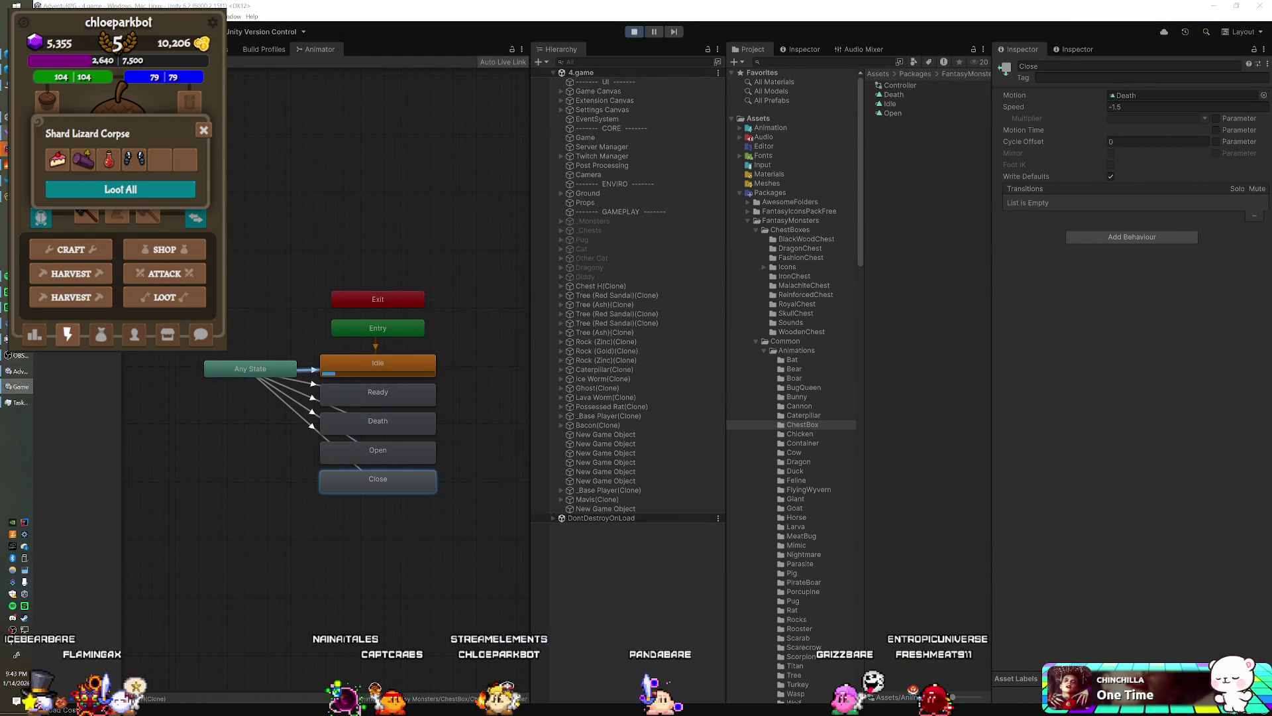
left_click(16, 386)
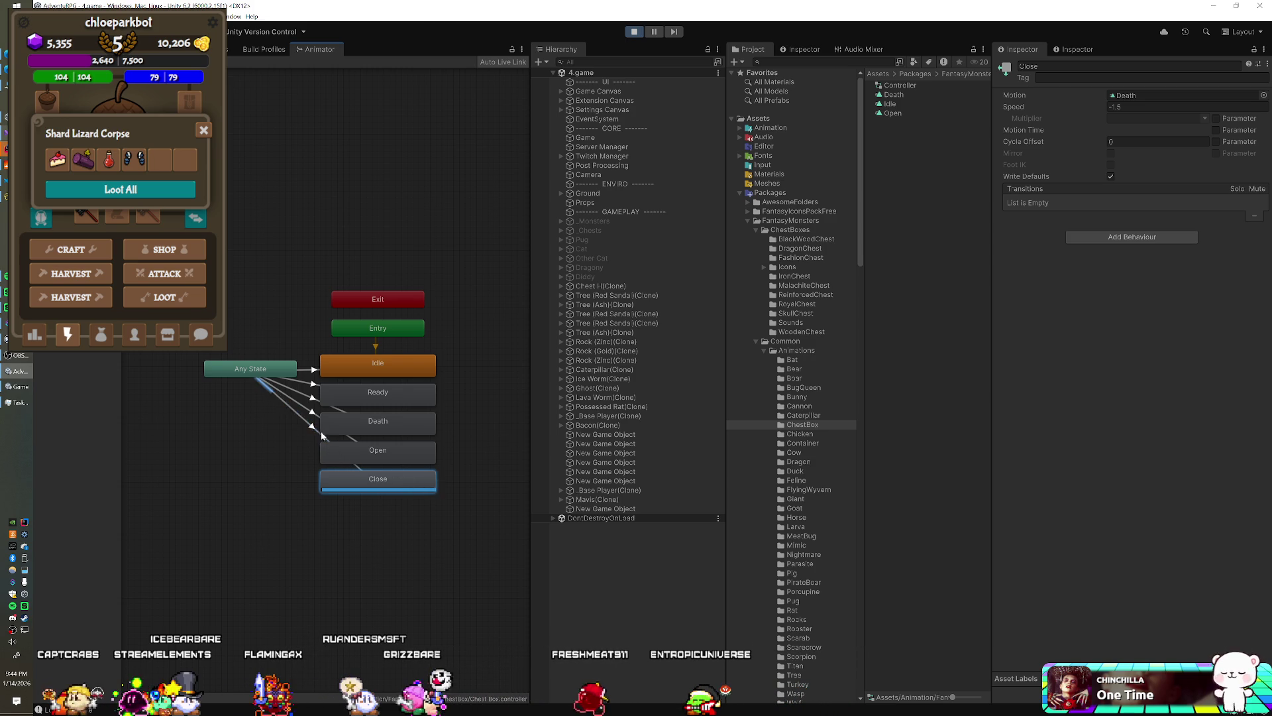
- Review the Any State transitions, delete the Close state, and stop Play mode
left_click(313, 402)
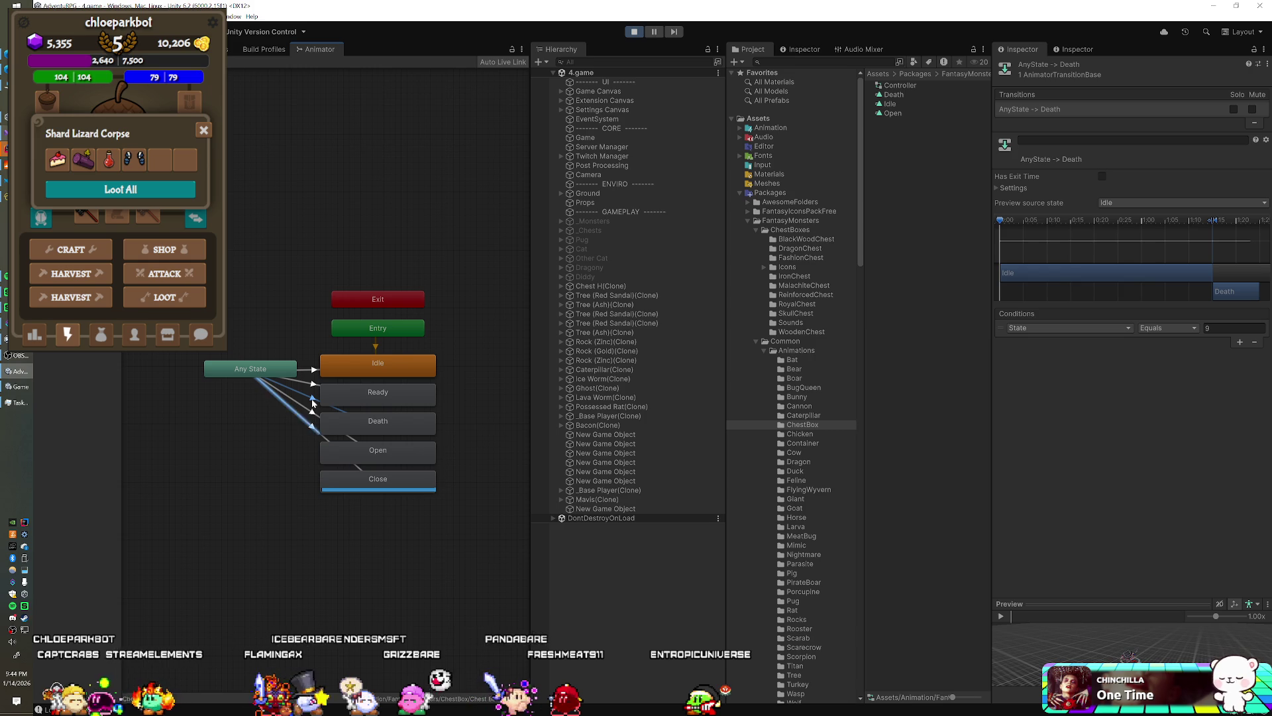
left_click(305, 420)
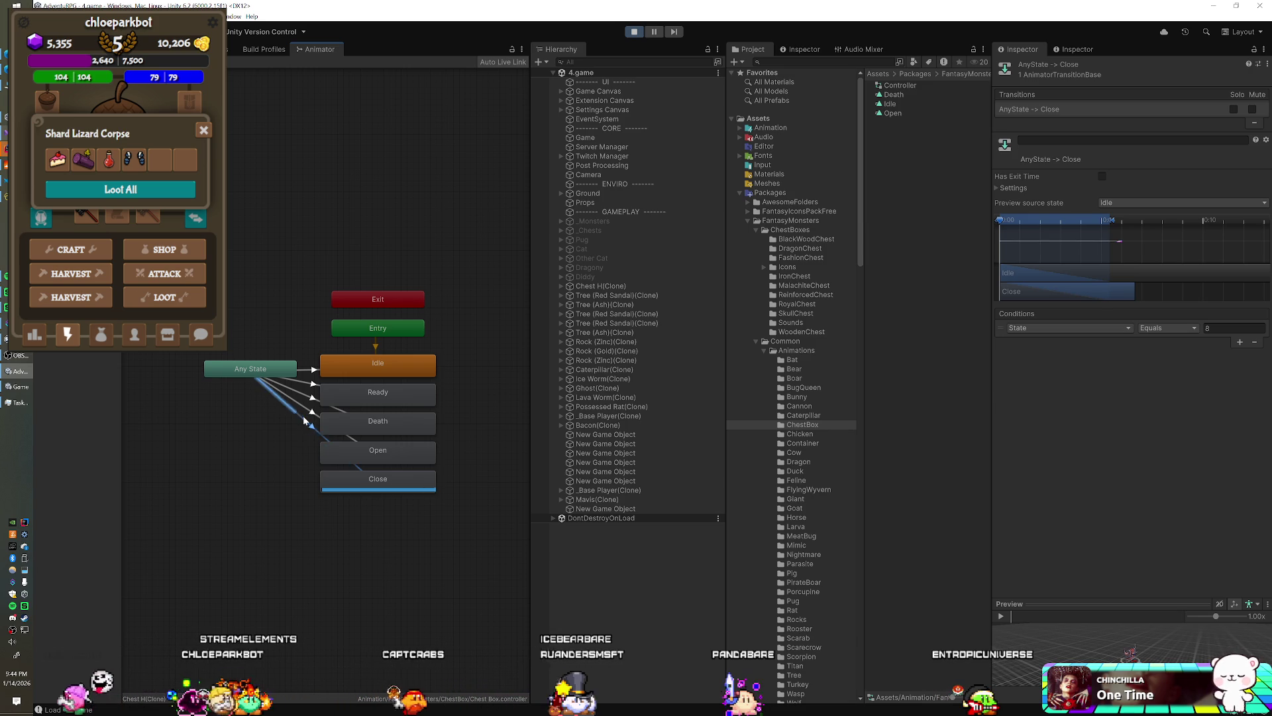
left_click(349, 483)
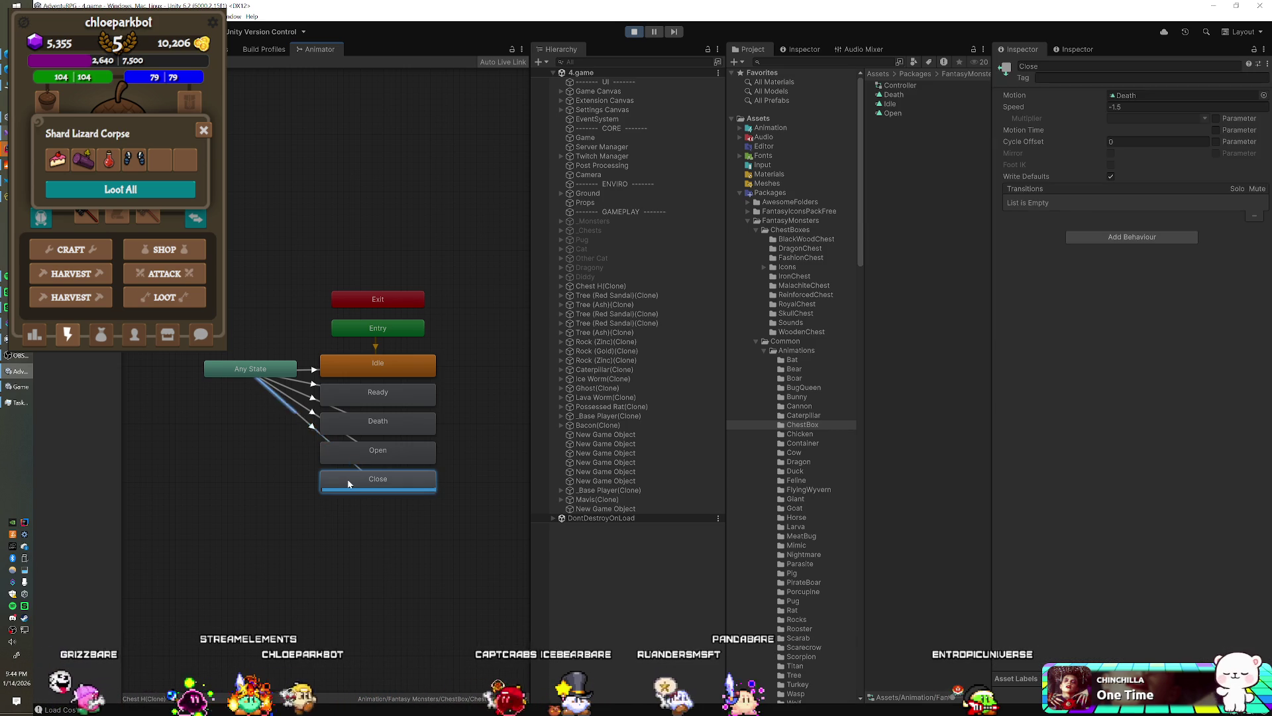
key("Delete")
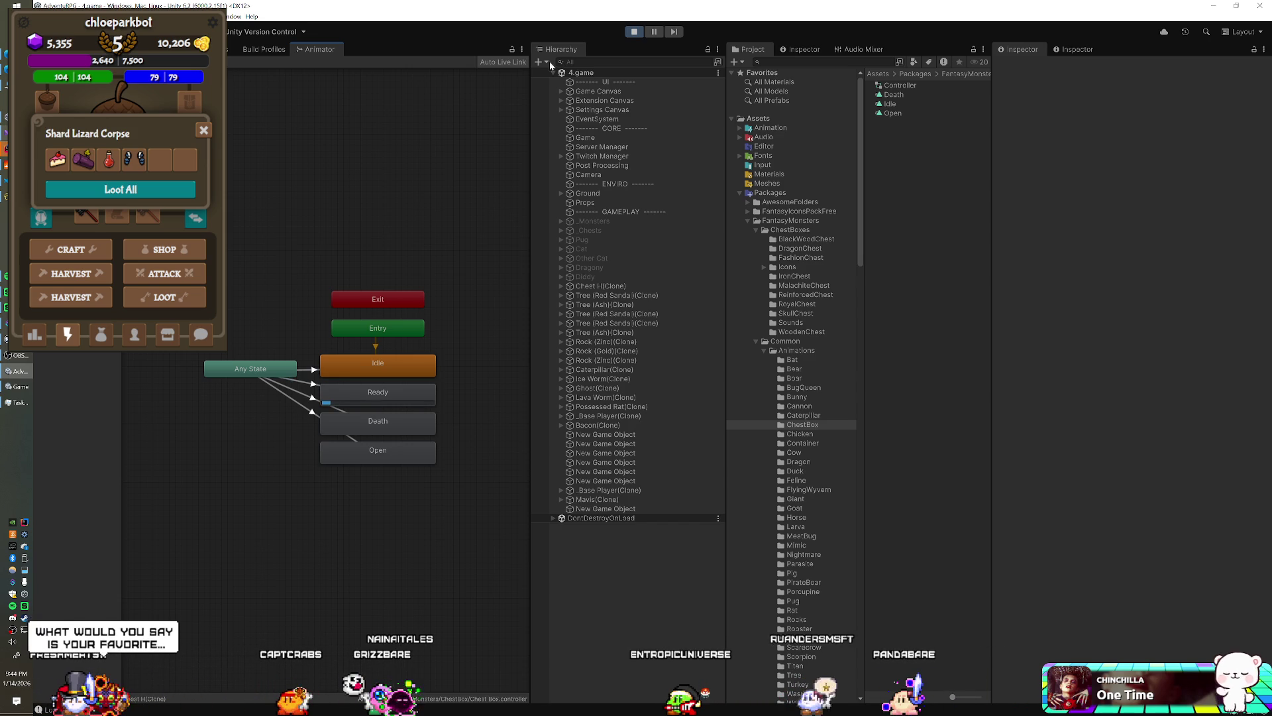
left_click(631, 33)
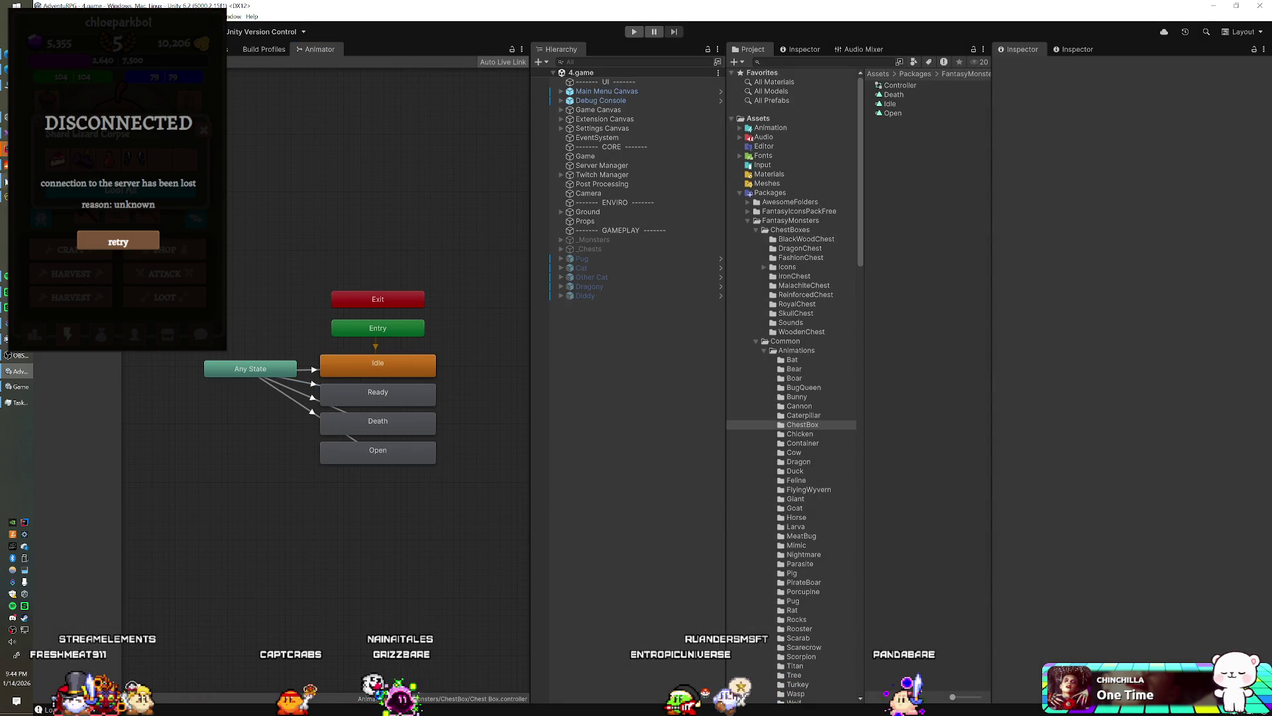
- Replace the EntityOwnerCleared Debug.Log with a Containers[_data.GetLong("id")].EndInteract() call
key("alt+Tab")
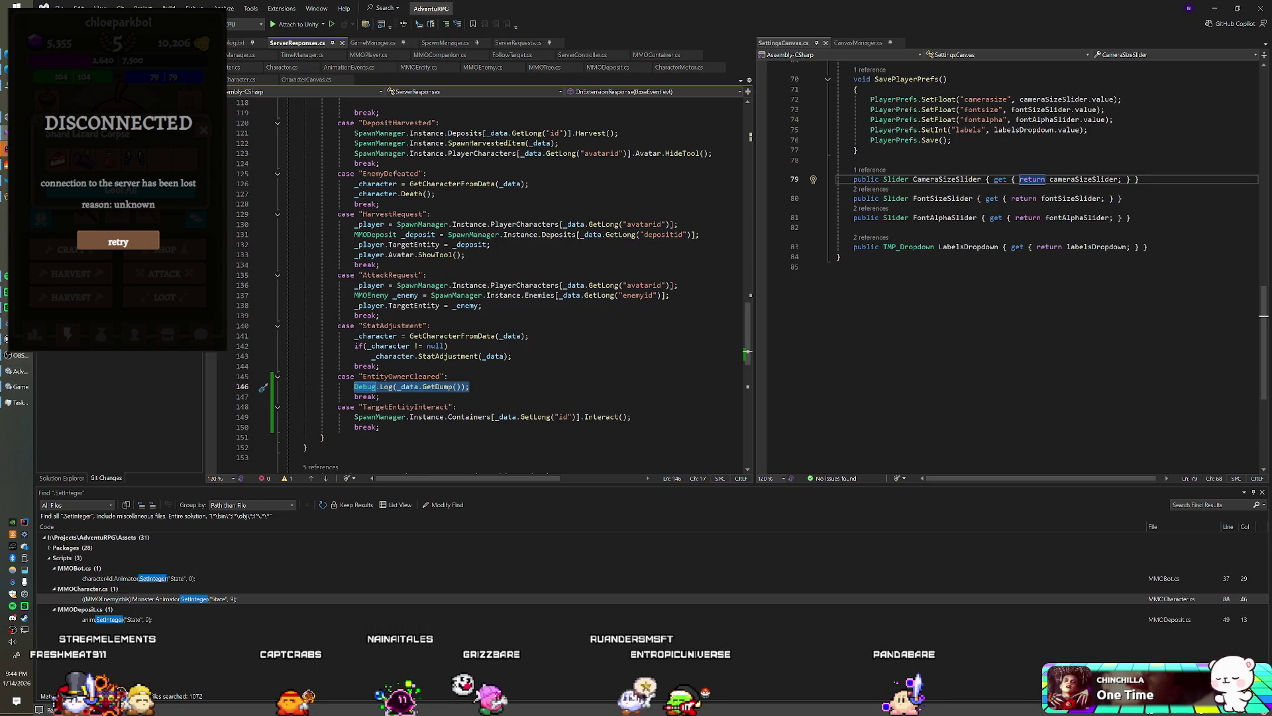
left_click_drag(633, 417, 354, 417)
key("ctrl+c")
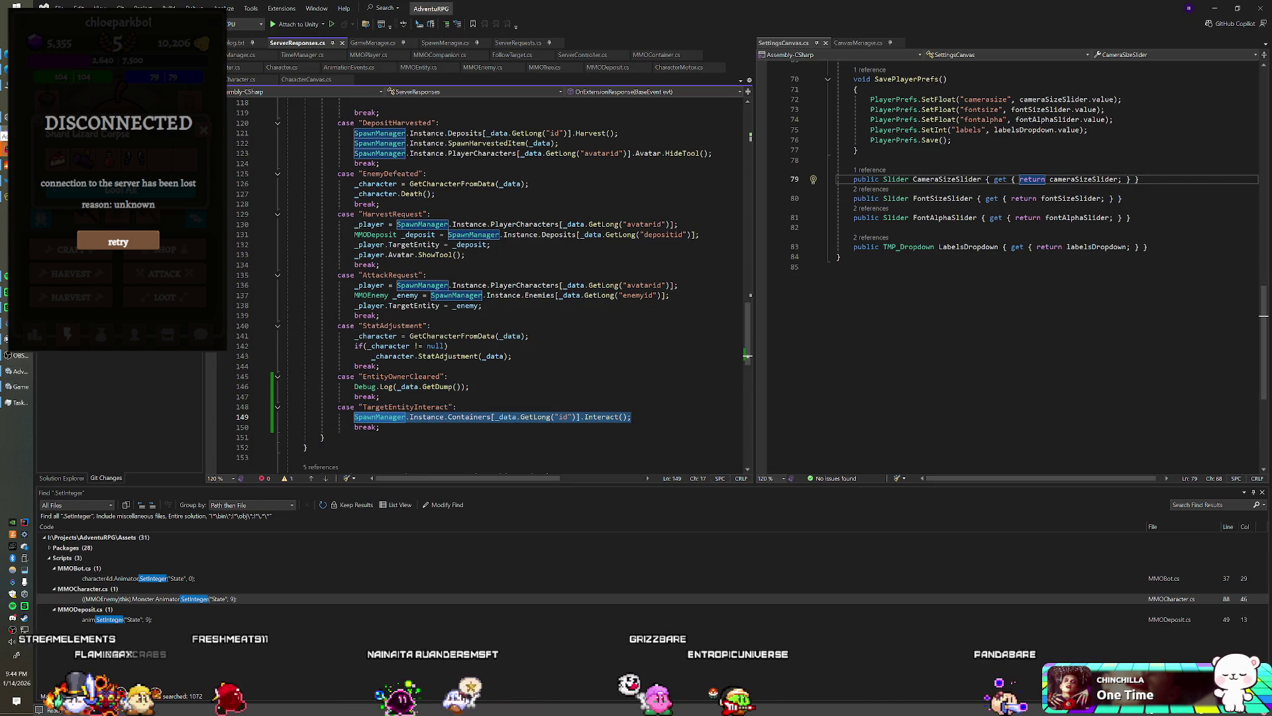
left_click_drag(469, 386, 403, 386)
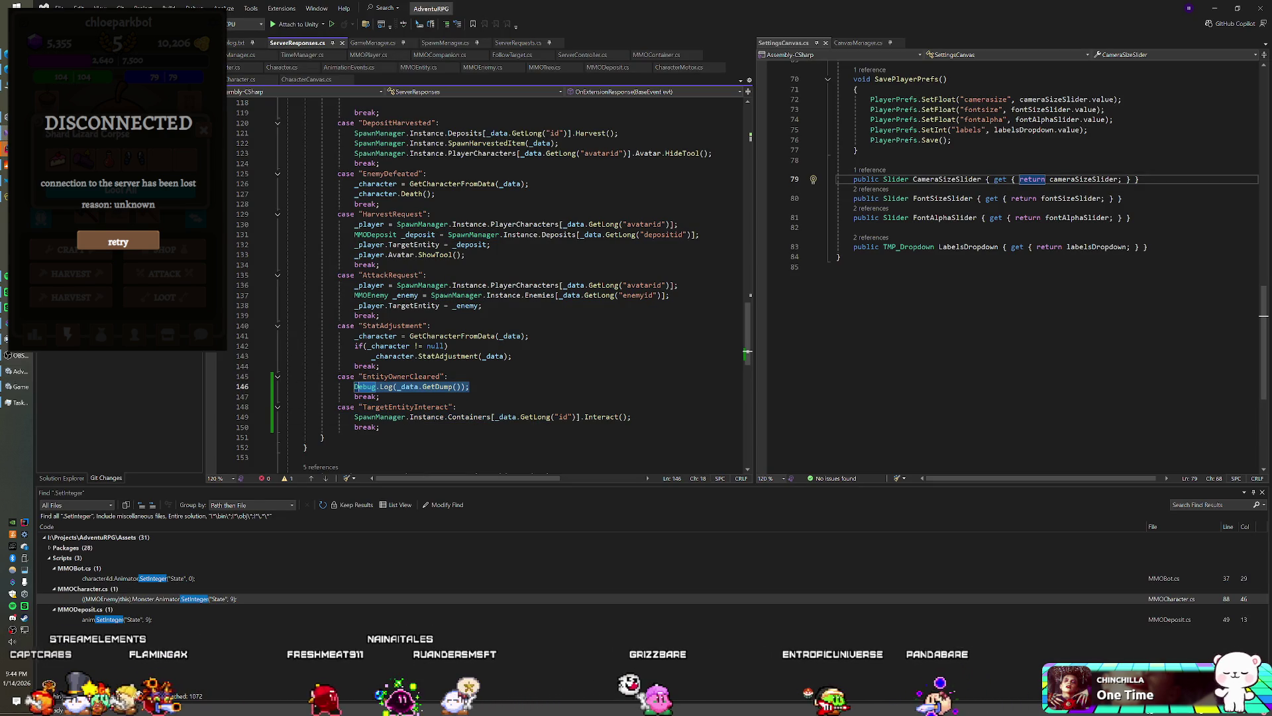
key("shift+End")
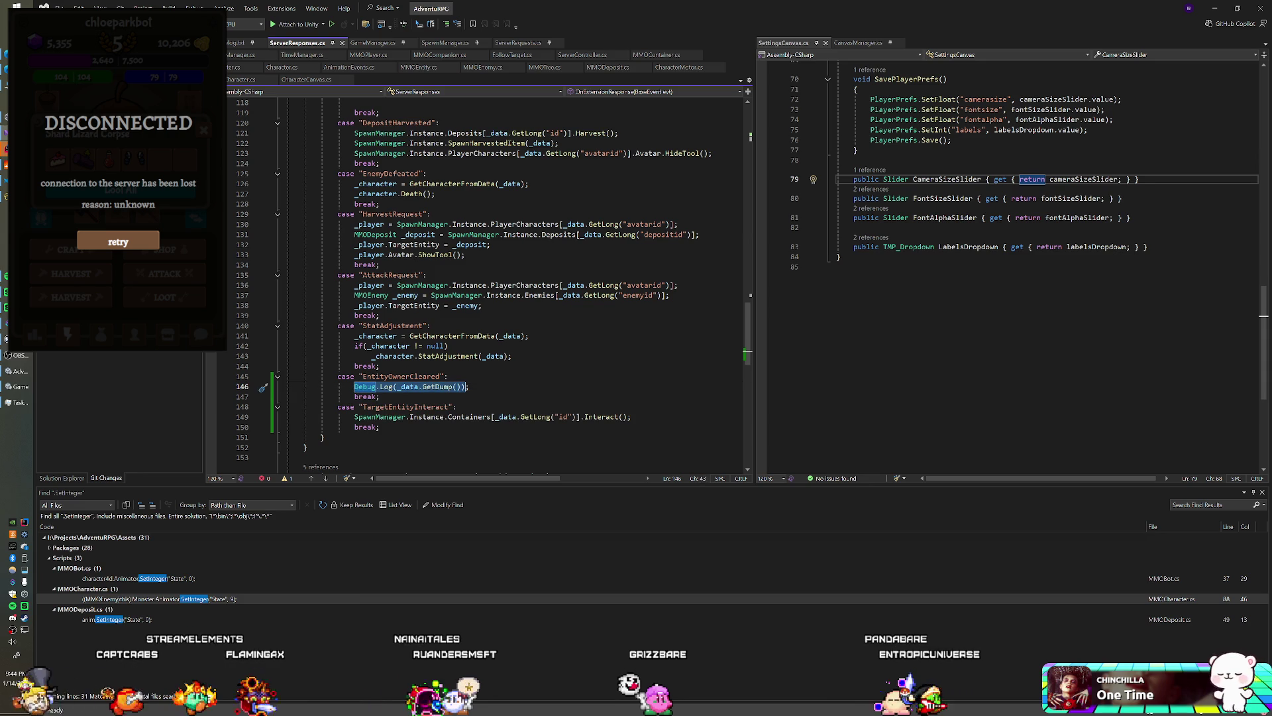
key("ctrl+v")
type("En")
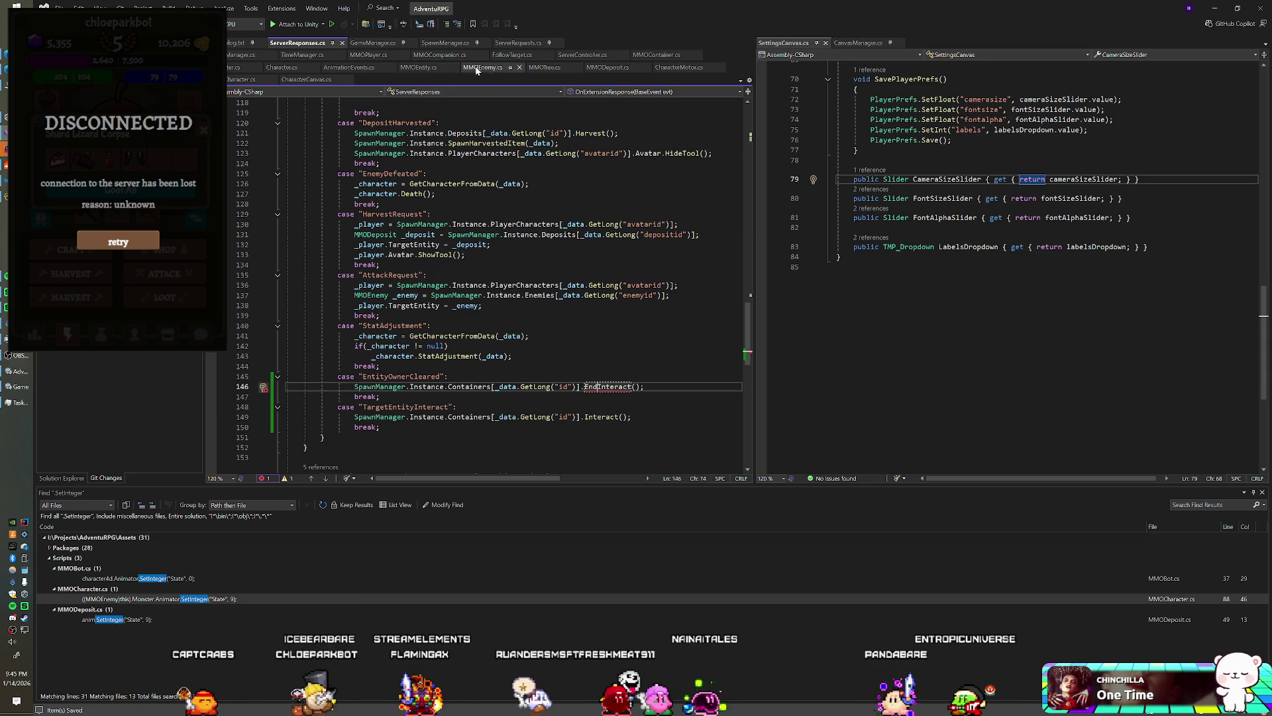
left_click(427, 69)
- Add a public virtual EndInteract() method to MMOEntity after PlayHitEffect
left_click(307, 243)
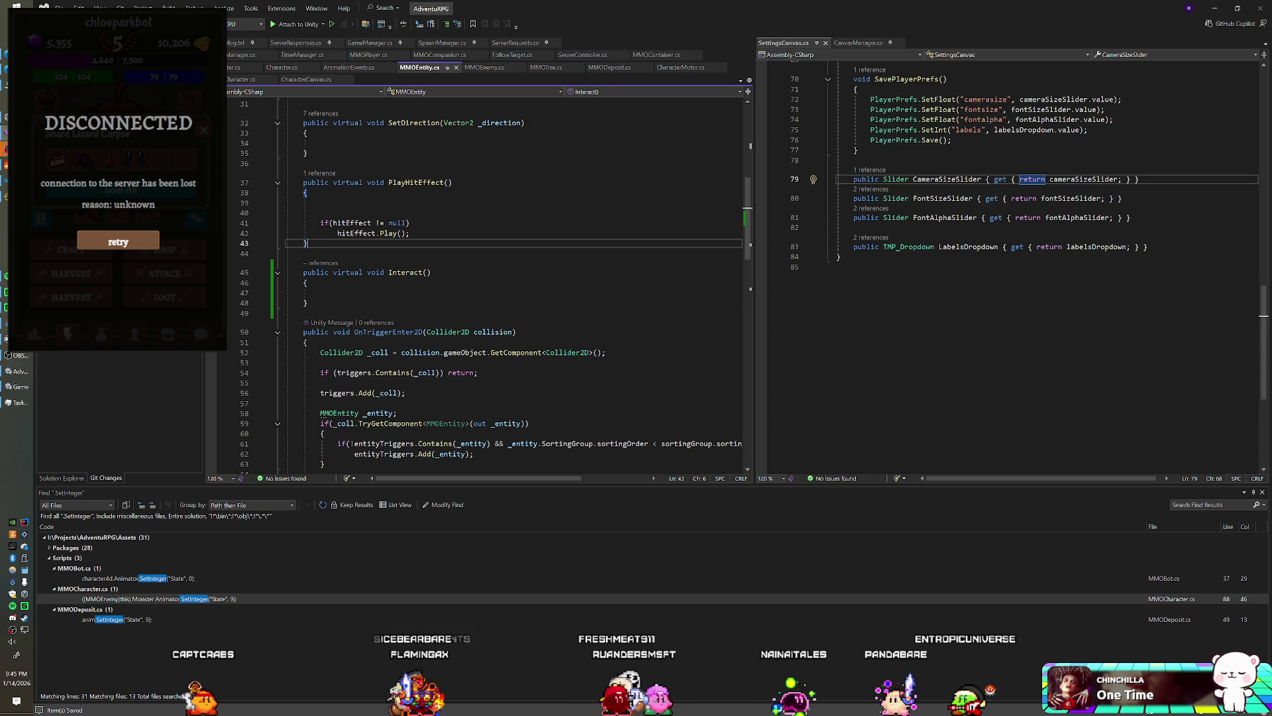
key("Return")
key("Return")
type("public vir")
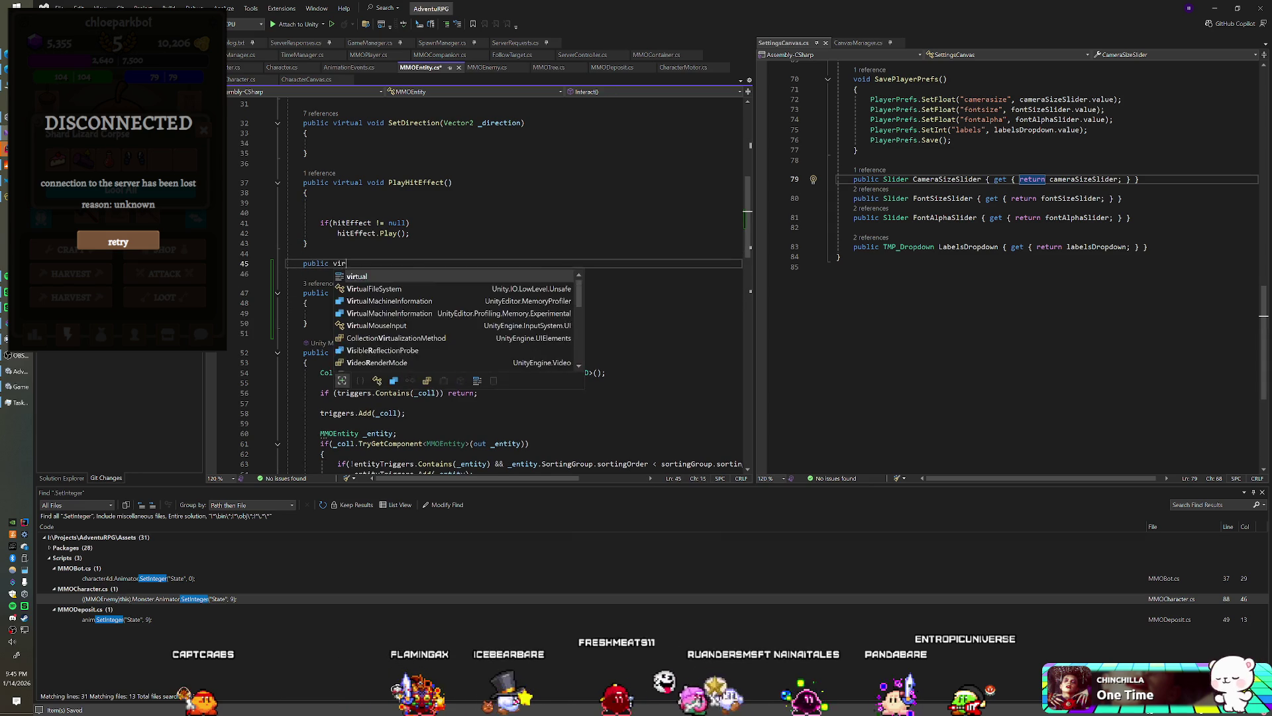
type("tual void EndInteract() {")
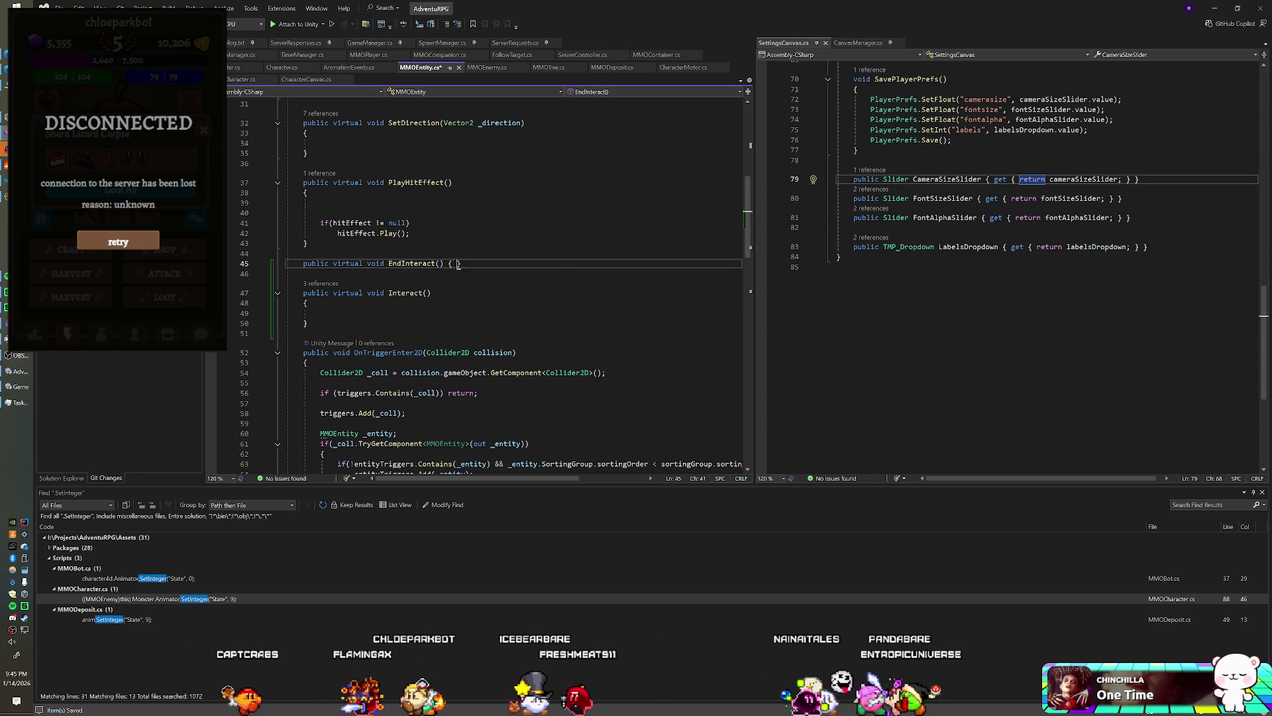
key("Return")
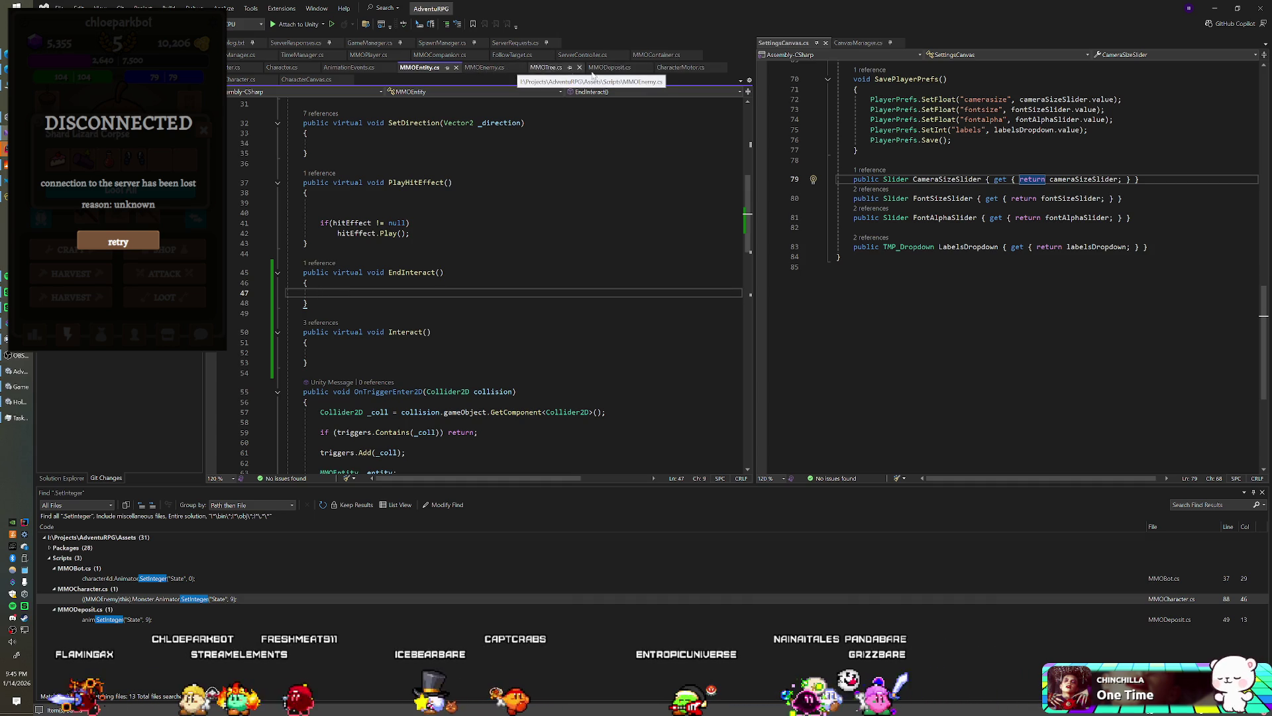
- Add an EndInteract override in MMOContainer and move it below Interact
left_click(657, 55)
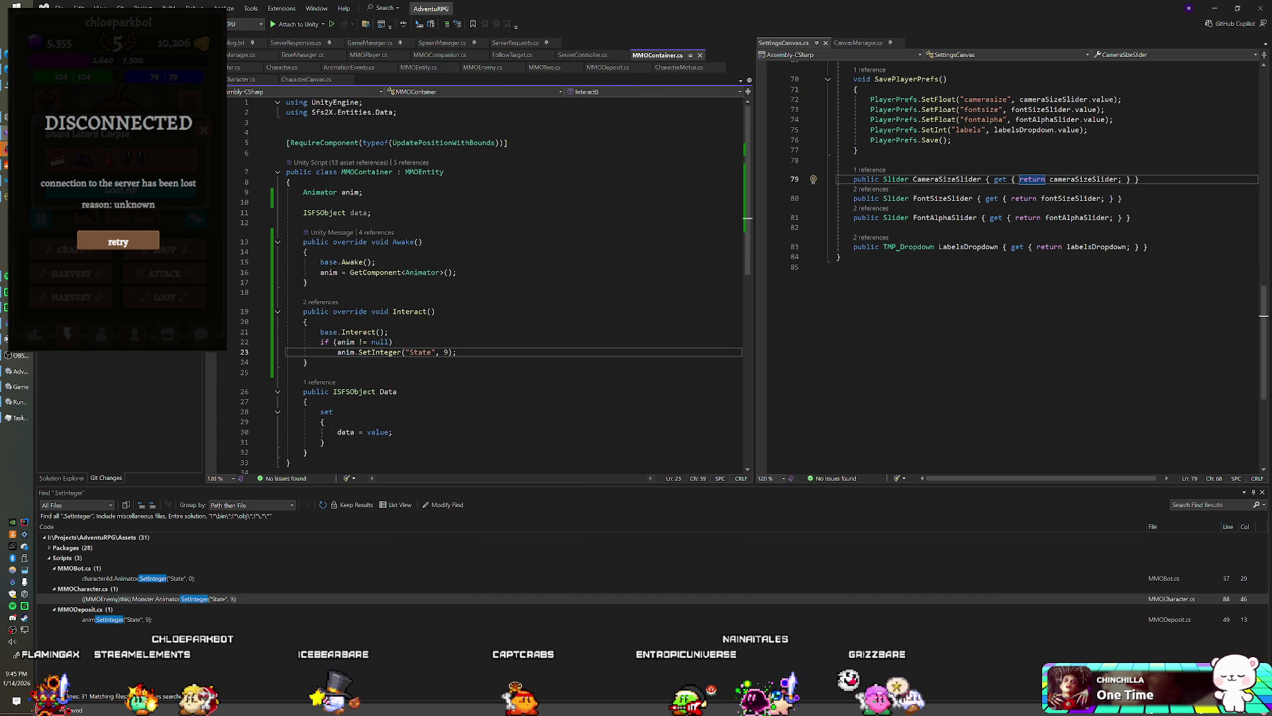
left_click(307, 282)
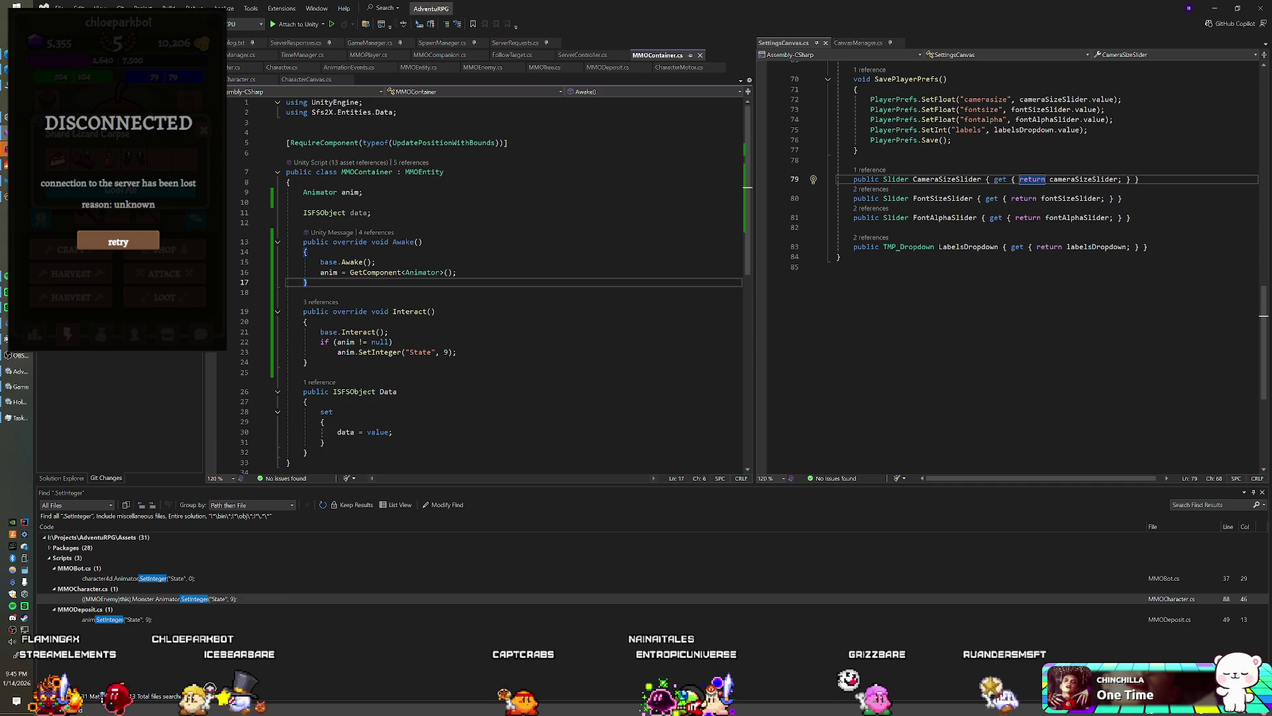
key("Return")
key("Return")
type("public o")
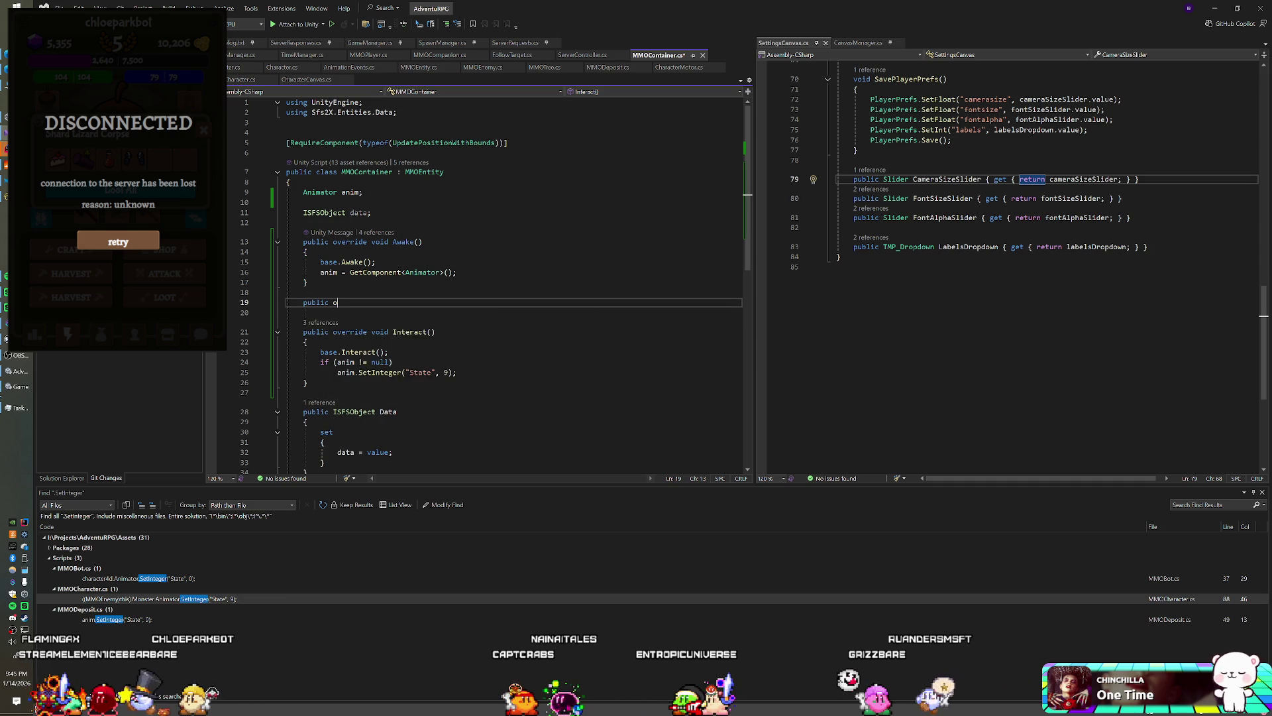
type("verride void End")
key("Return")
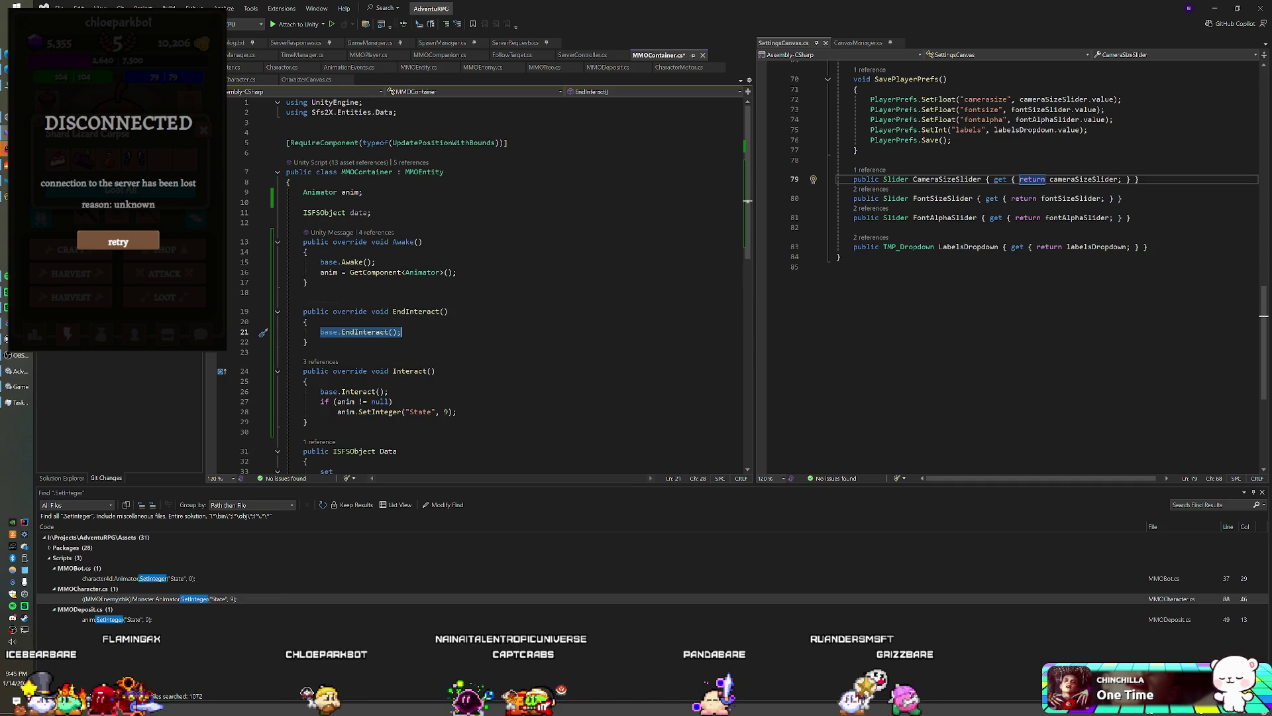
key("Down")
key("shift+Up")
key("shift+Up")
key("shift+Up")
key("ctrl+x")
key("Down")
key("Down")
key("Down")
key("ctrl+v")
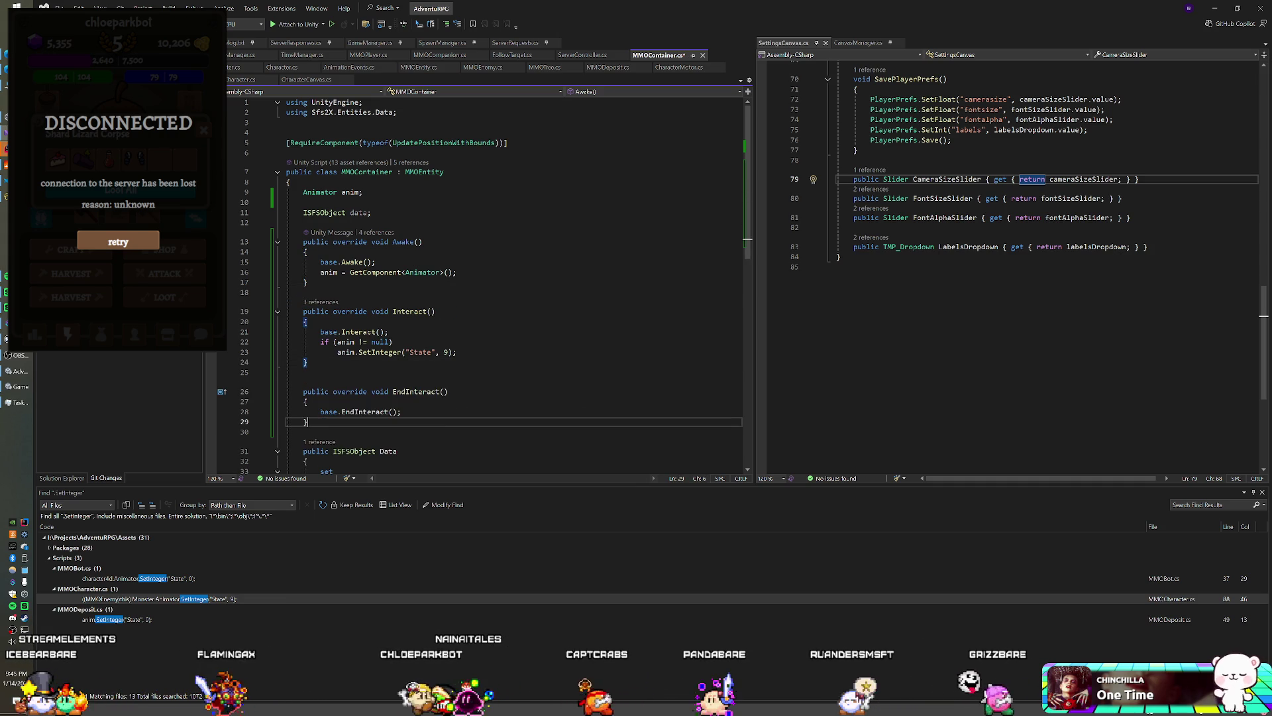
- Copy the anim null-check SetInteger block into EndInteract, changing the State value 9 to 1
left_click_drag(457, 352, 391, 332)
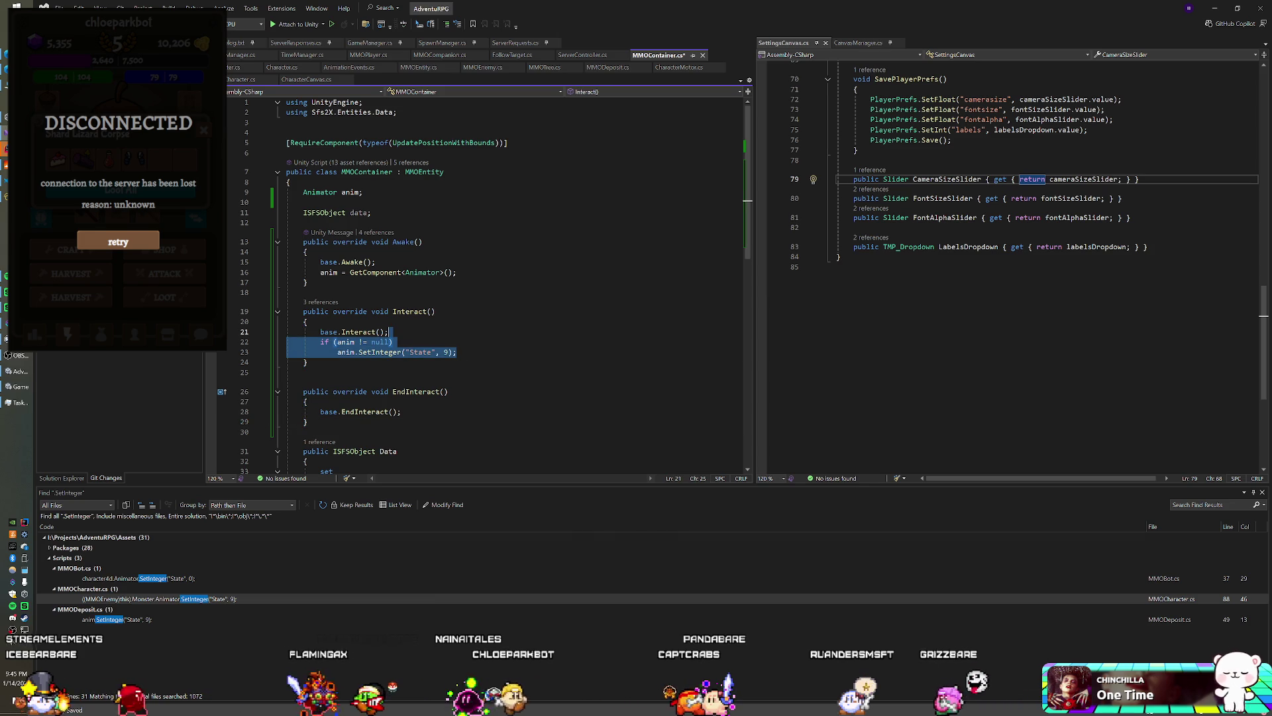
key("ctrl+c")
left_click(402, 411)
key("ctrl+v")
left_click(448, 432)
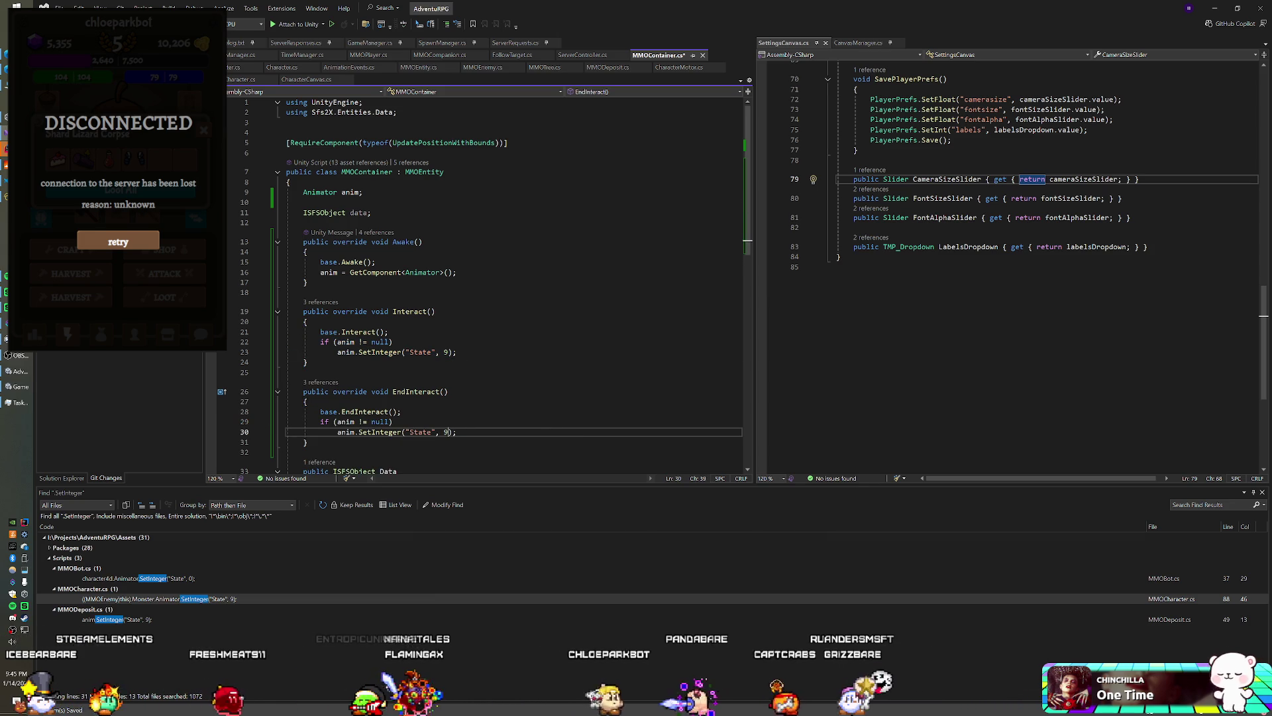
type("1")
left_click(307, 402)
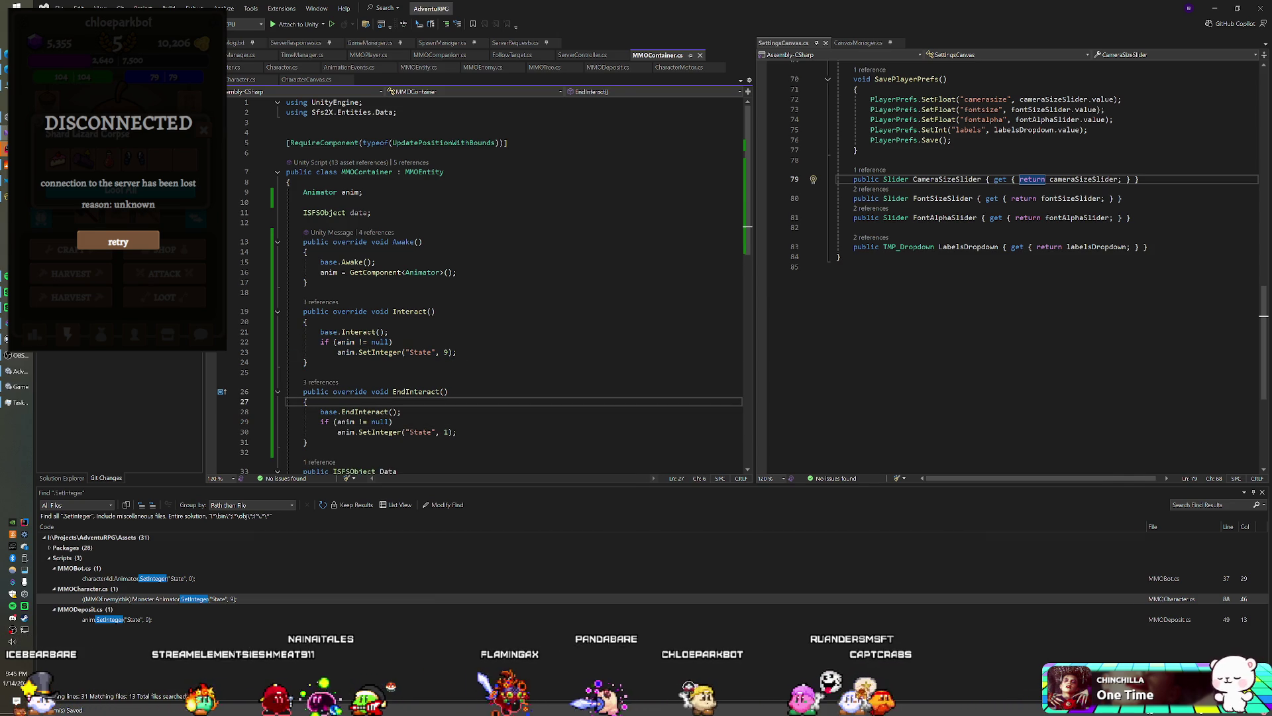
key("alt+Tab")
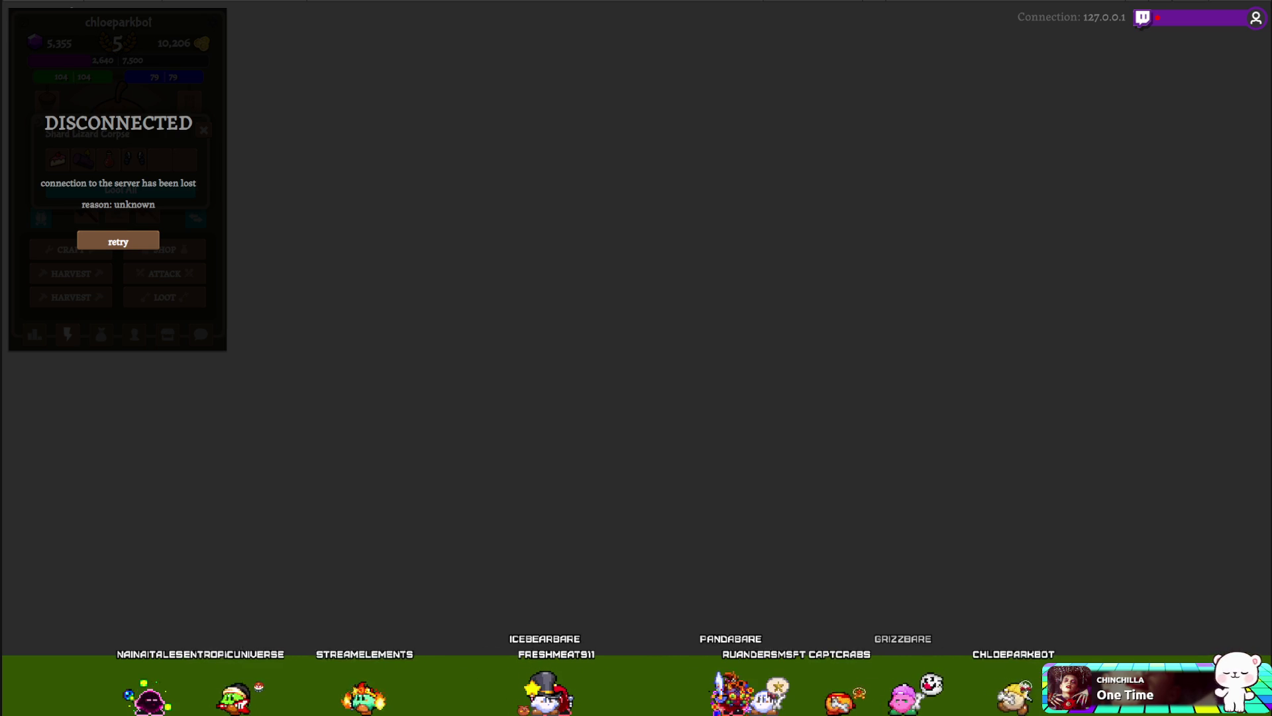
key("alt+Tab")
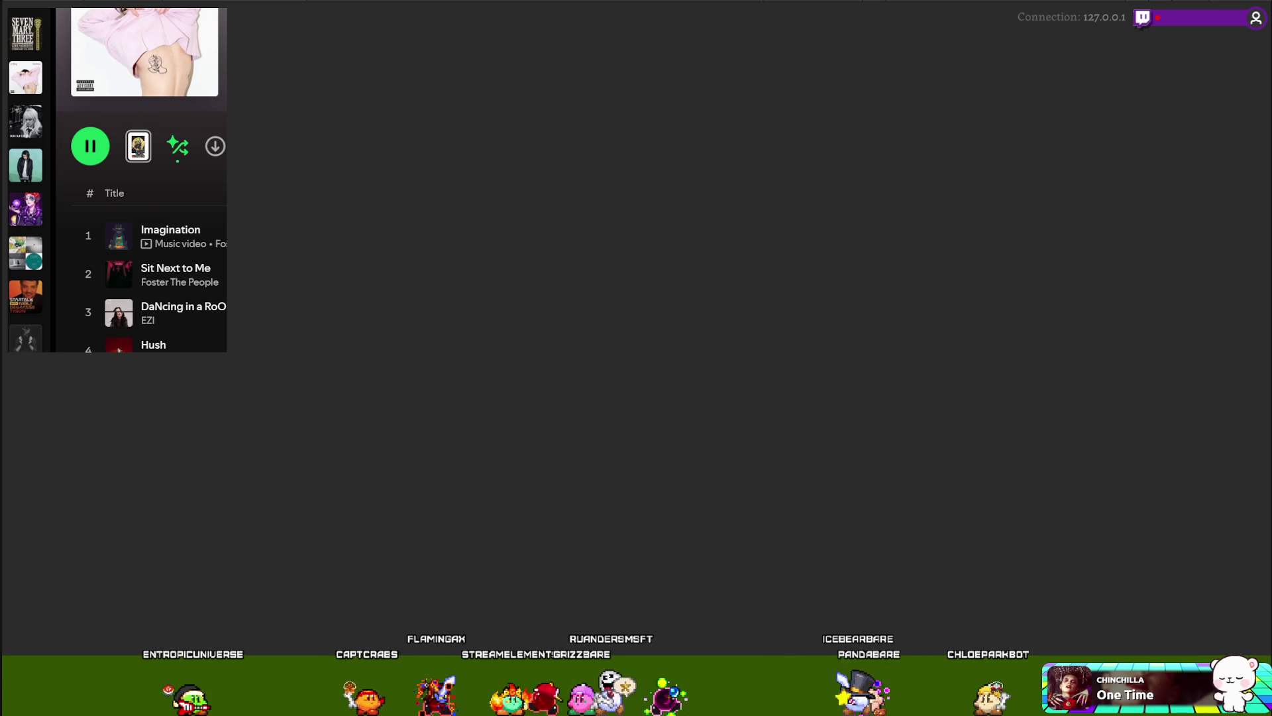
- Switch from the running game back to the Unity editor's Chest Box animator
key("alt+Tab")
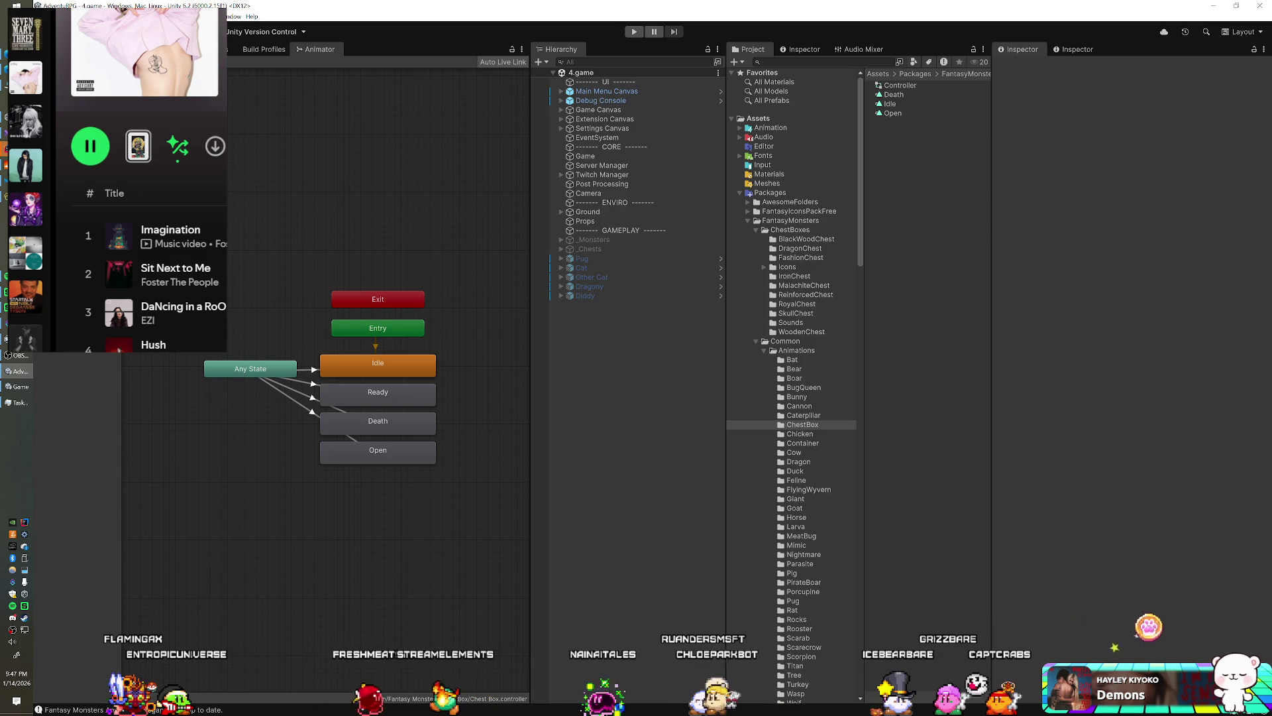
- Start Play mode with Ctrl+P so the game reconnects to the server
mouse_move(10, 60)
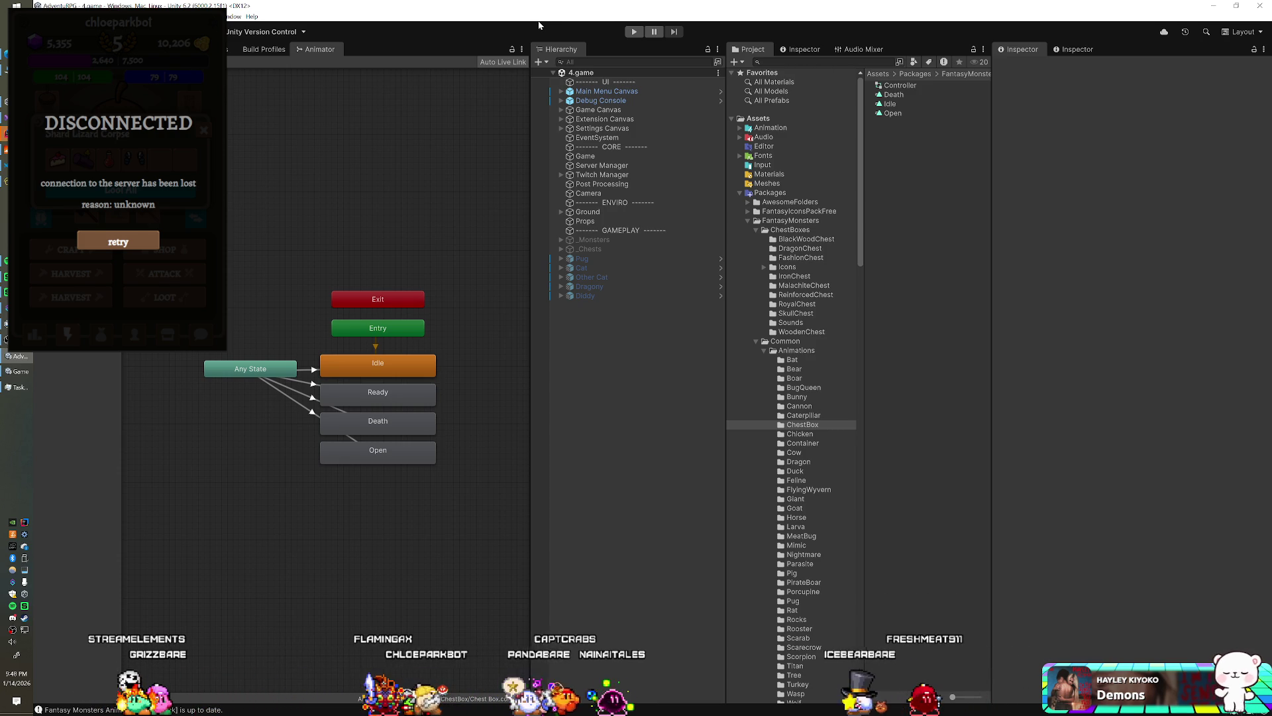
key("ctrl+p")
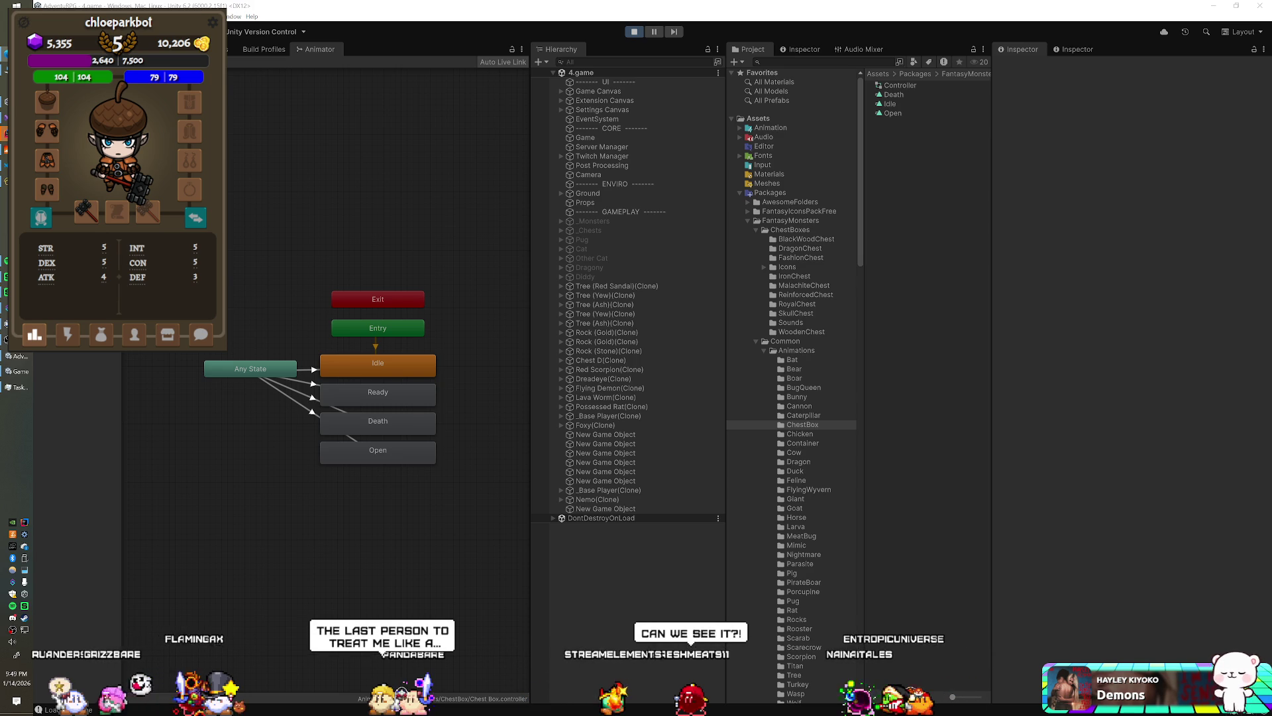
- Loot the nearby Shard Lizard Corpse, close its loot window, and return to IntelliJ
left_click(69, 337)
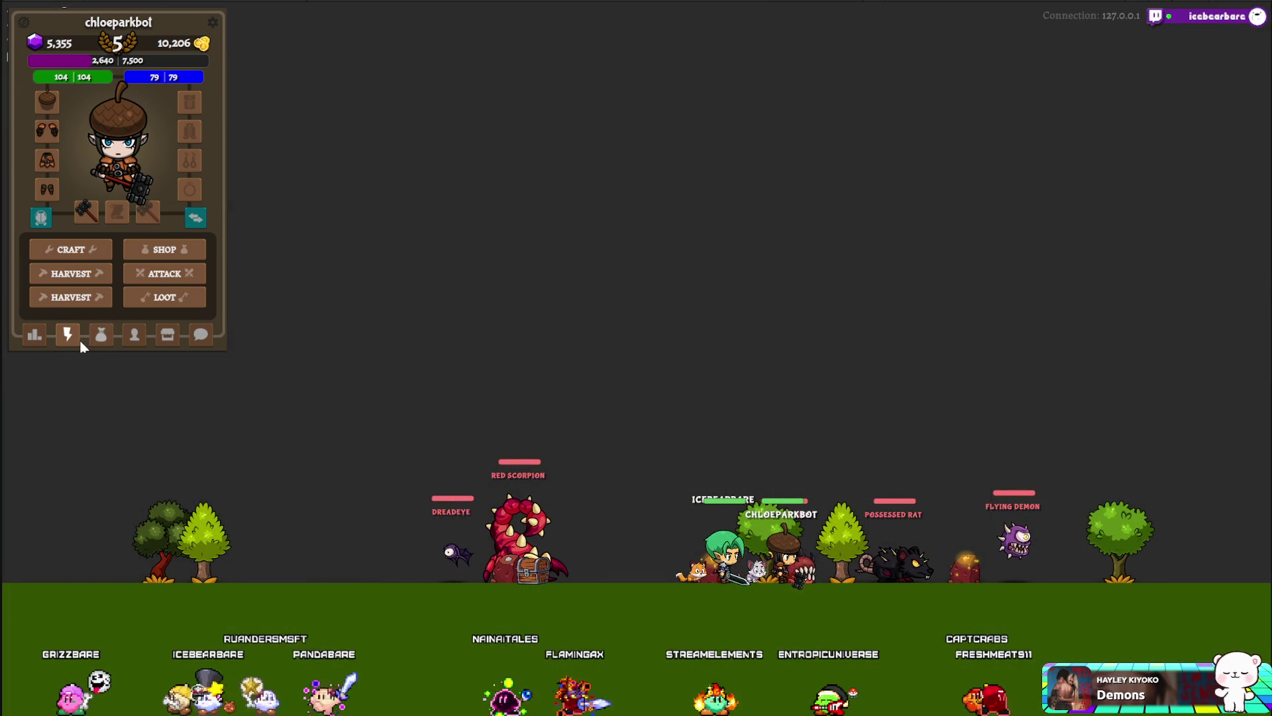
left_click(132, 302)
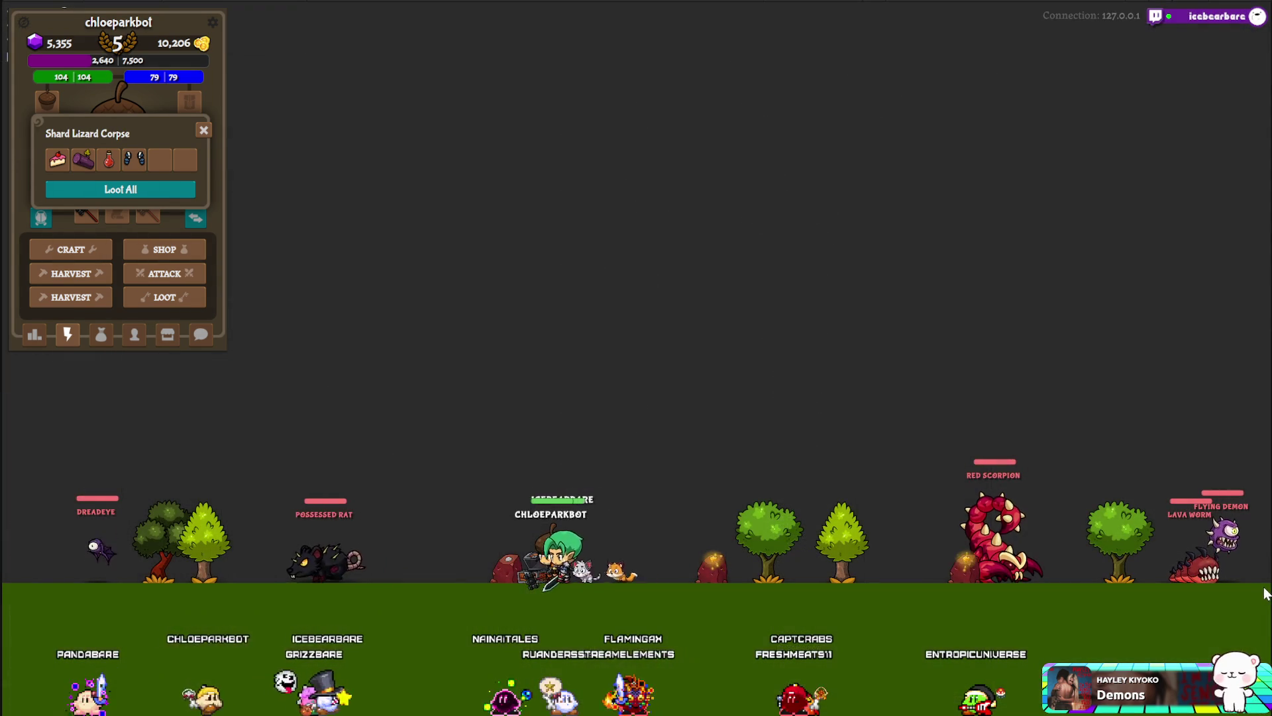
left_click(203, 130)
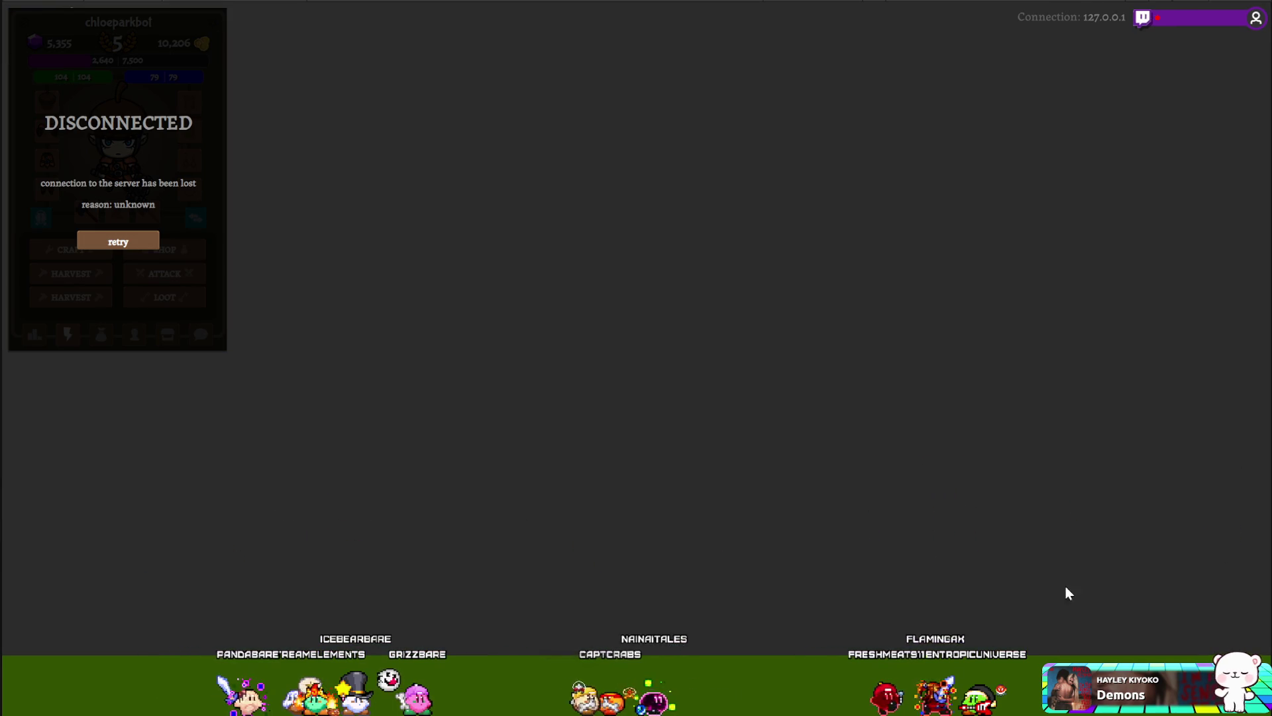
key("alt+Tab")
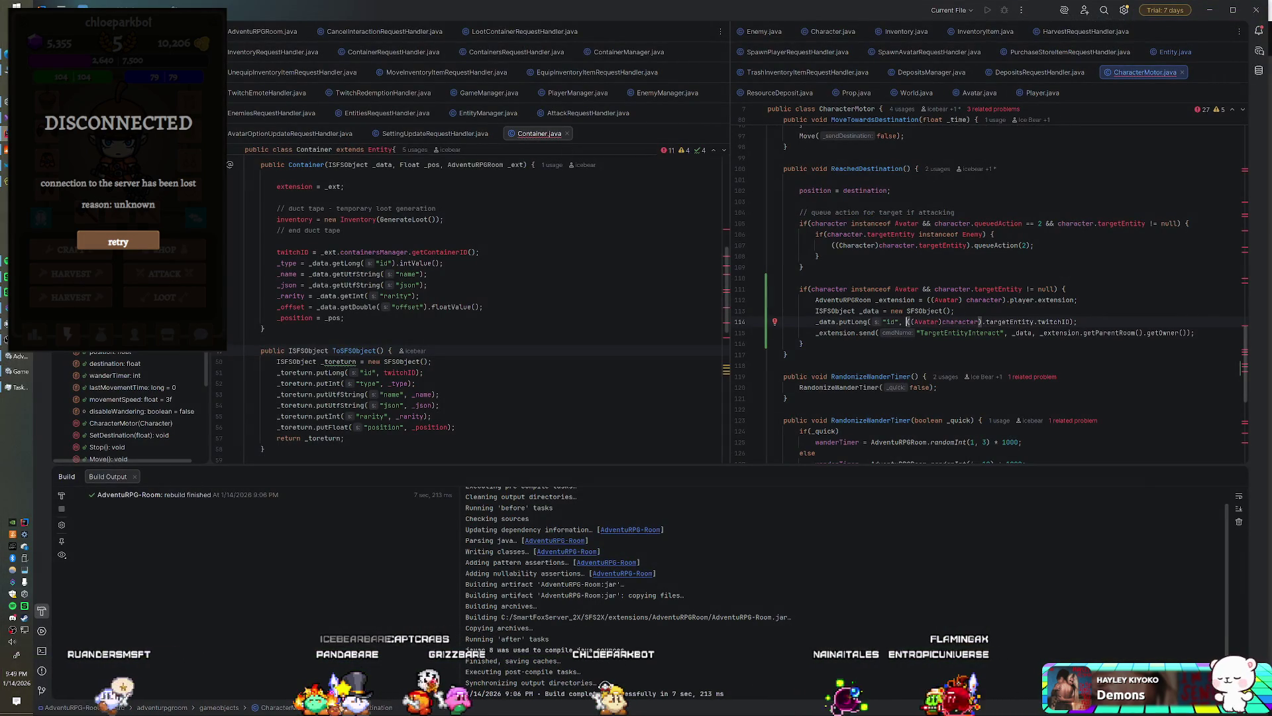
- Check the ServerResponses.cs code in Visual Studio, then go back to IntelliJ
scroll(987, 296, "up", 3)
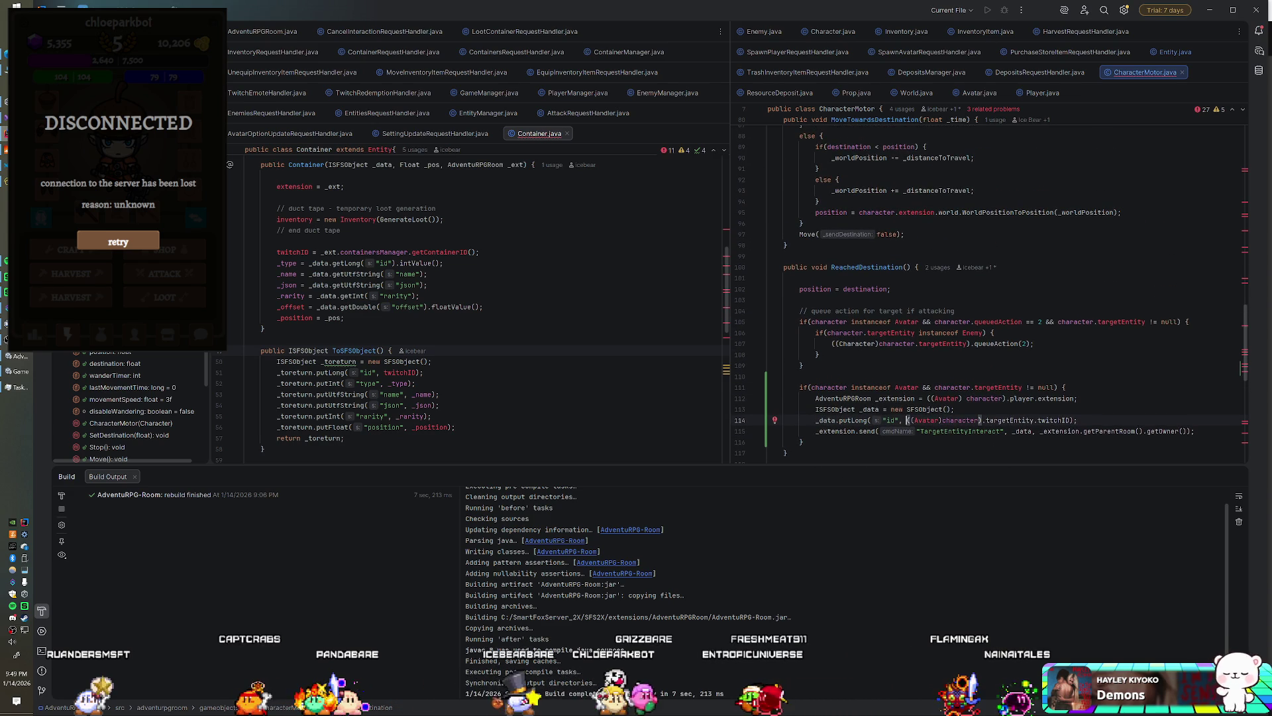
key("alt+Tab")
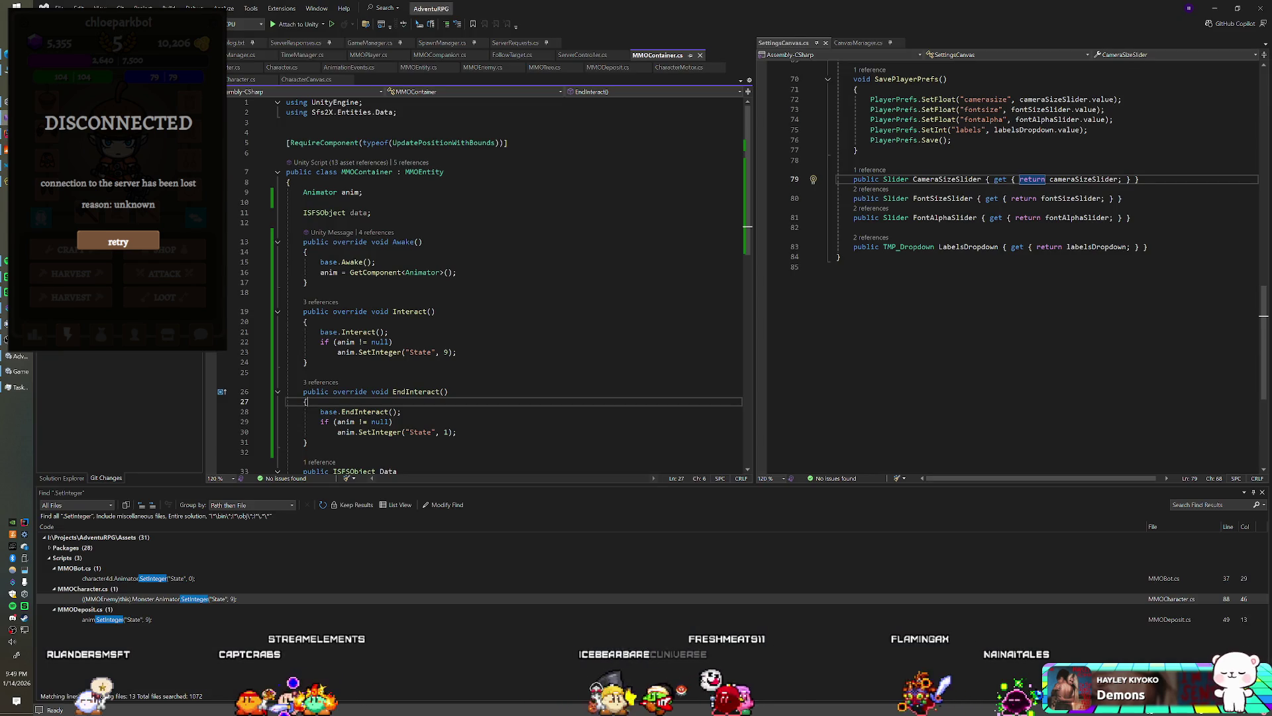
left_click(311, 44)
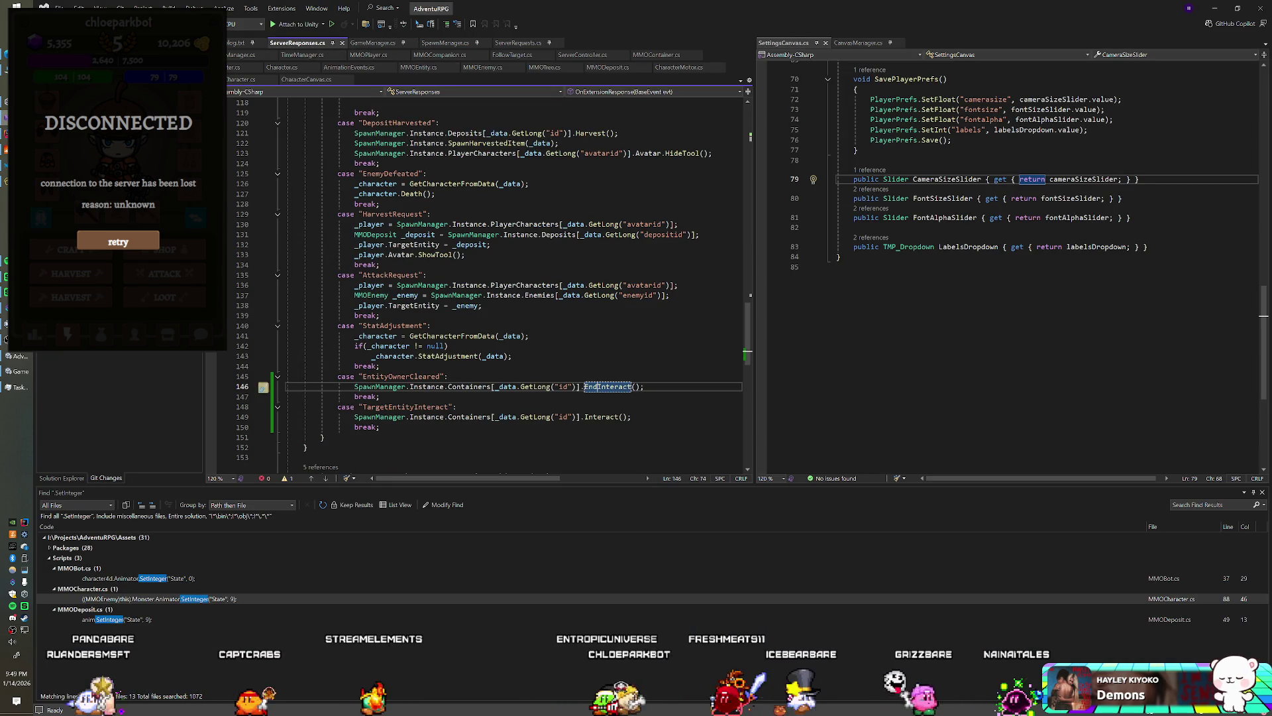
key("alt+Tab")
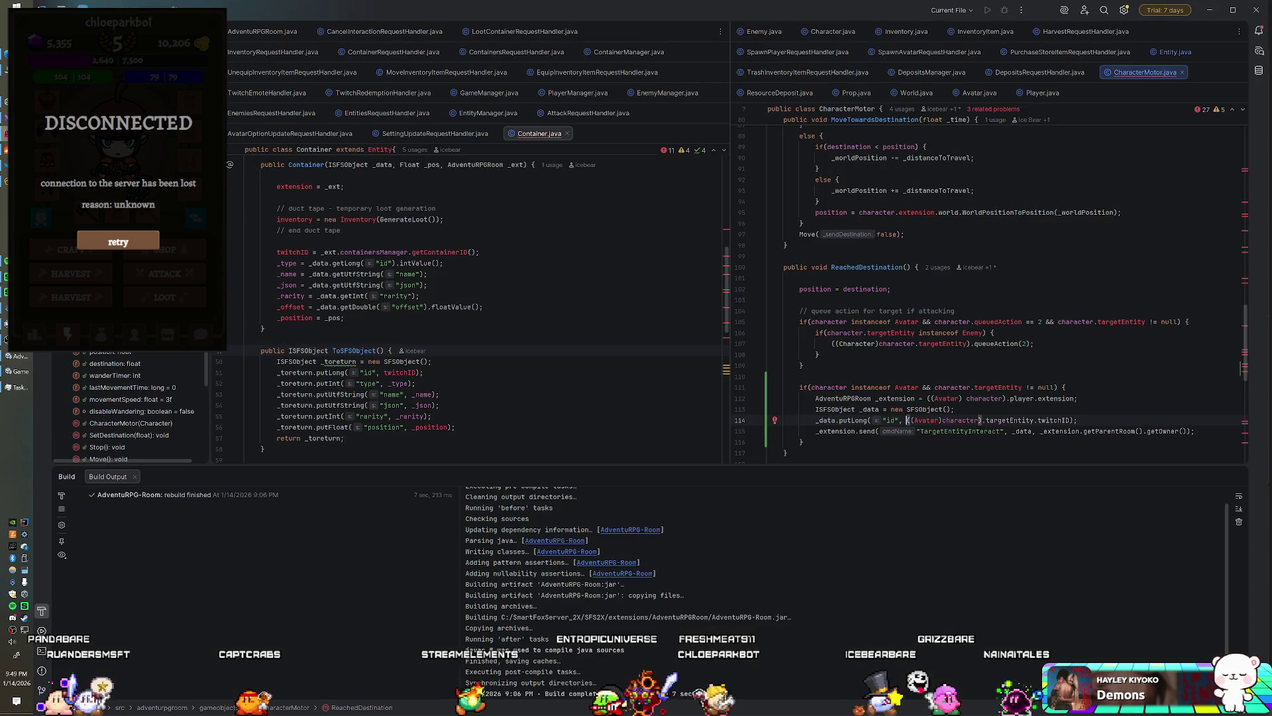
- Find "Entity in all files, open Entity.java, and delete the CLEAR OWNER debug print
key("ctrl+shift+f")
type("\"Entity")
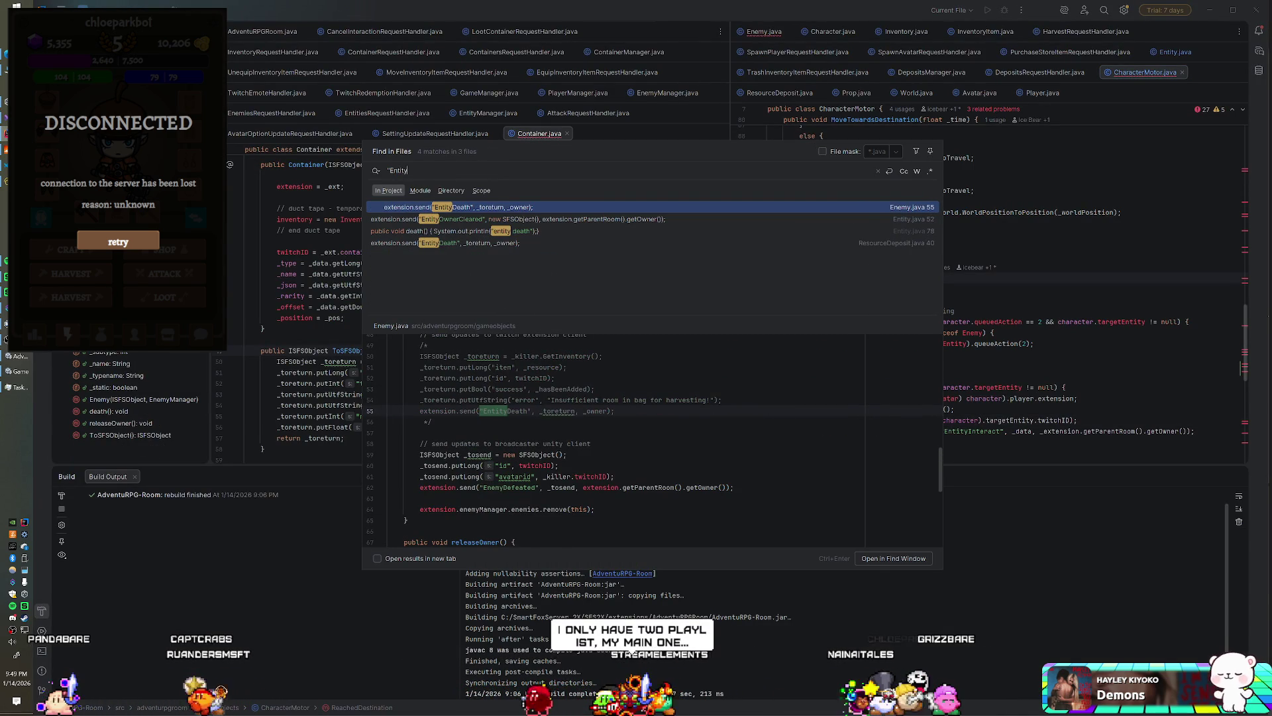
double_click(672, 220)
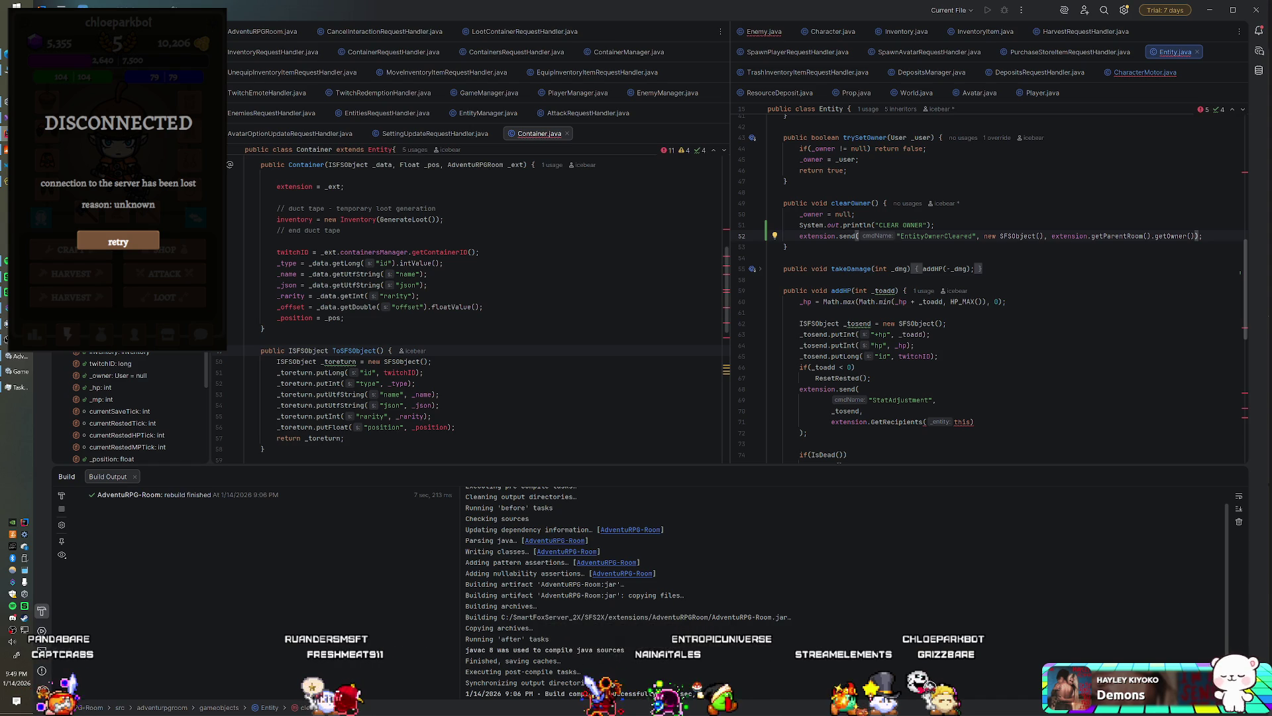
key("shift+Home")
key("BackSpace")
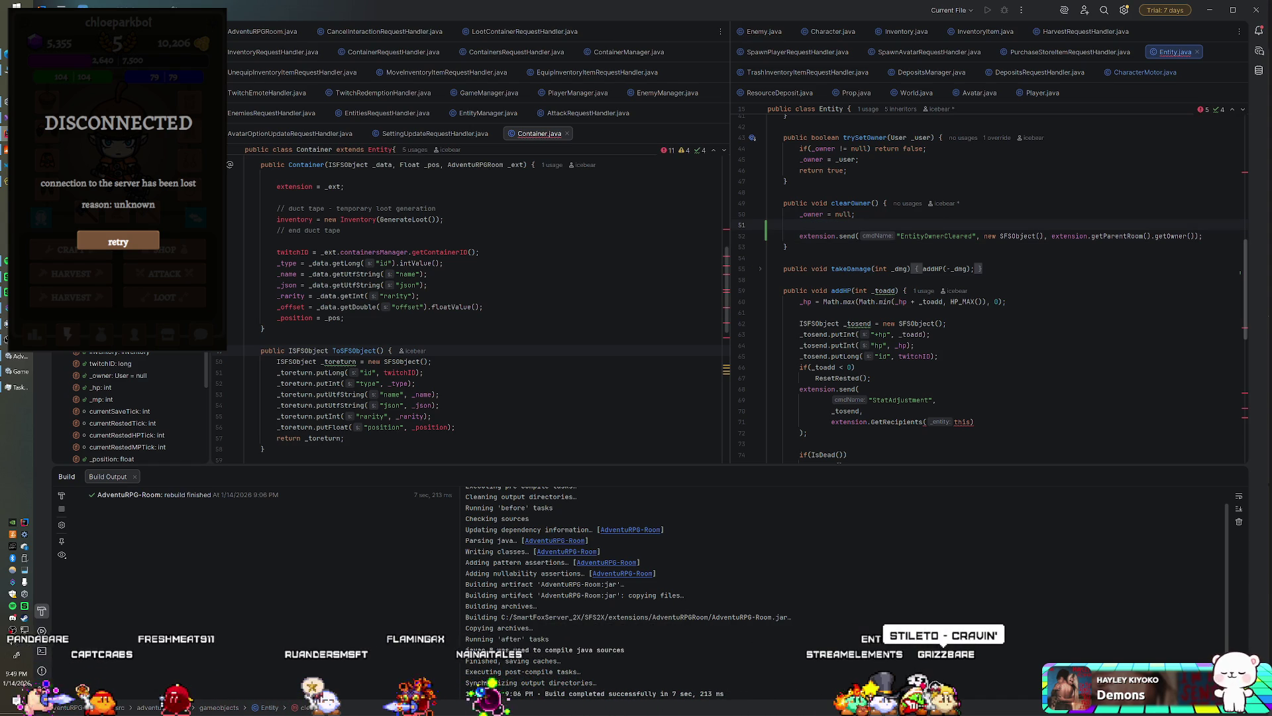
- Declare an ISFSObject _data = new SFSObject(); in clearOwner
type("ISFSObje")
key("Return")
type("_data = new ")
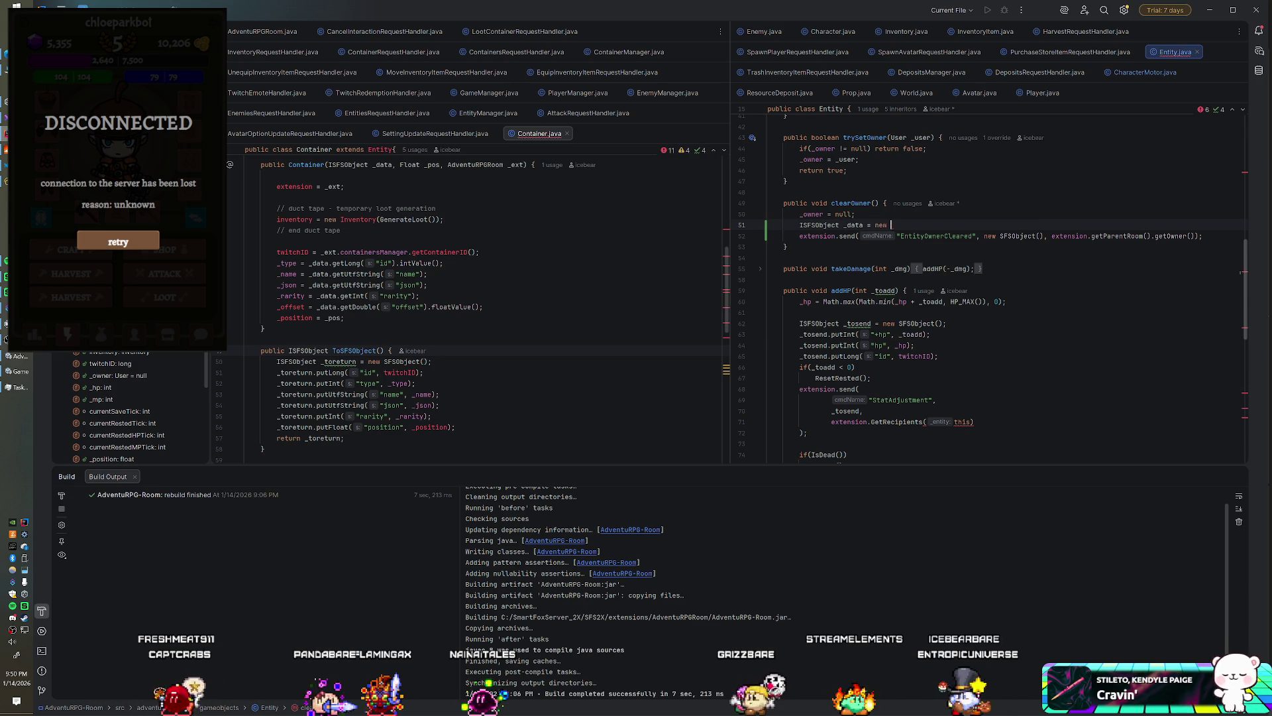
type("SFSObje")
key("Return")
type(";")
key("Return")
- Add _data.putLong("id", twitchID) as the payload
type("_data.")
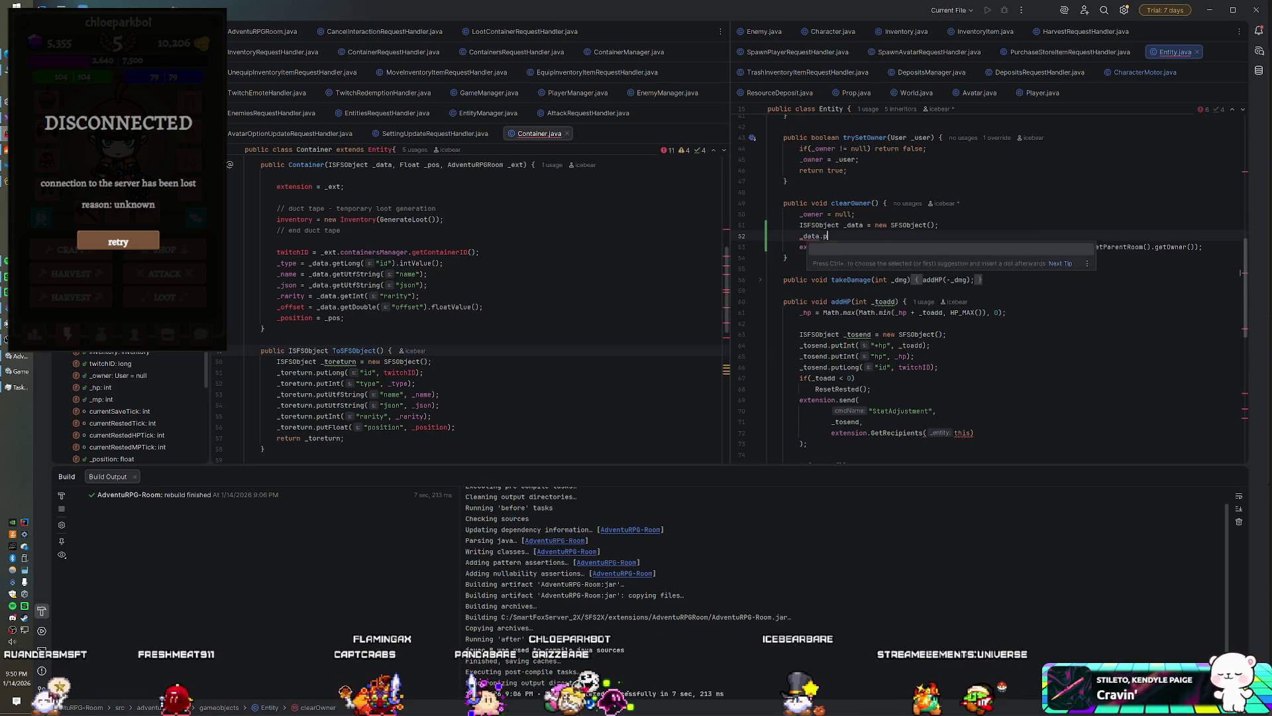
type("putL")
key("Return")
type("\"id\",")
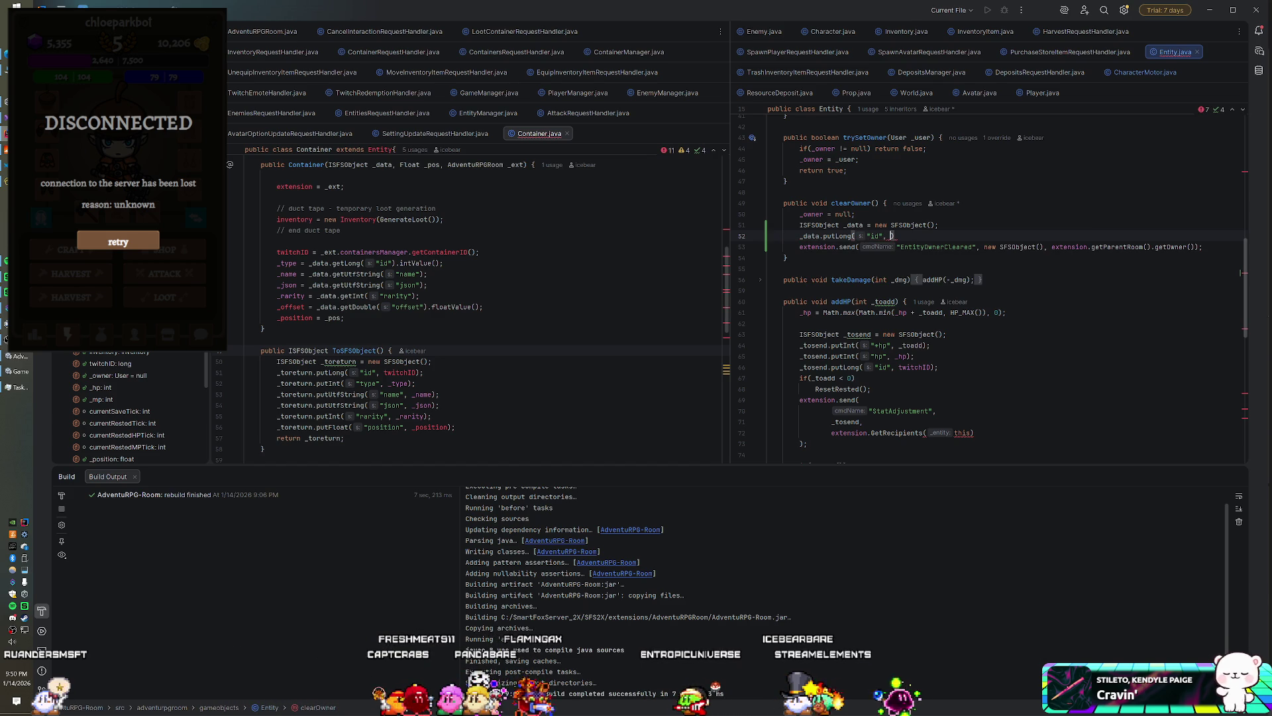
type("twitc")
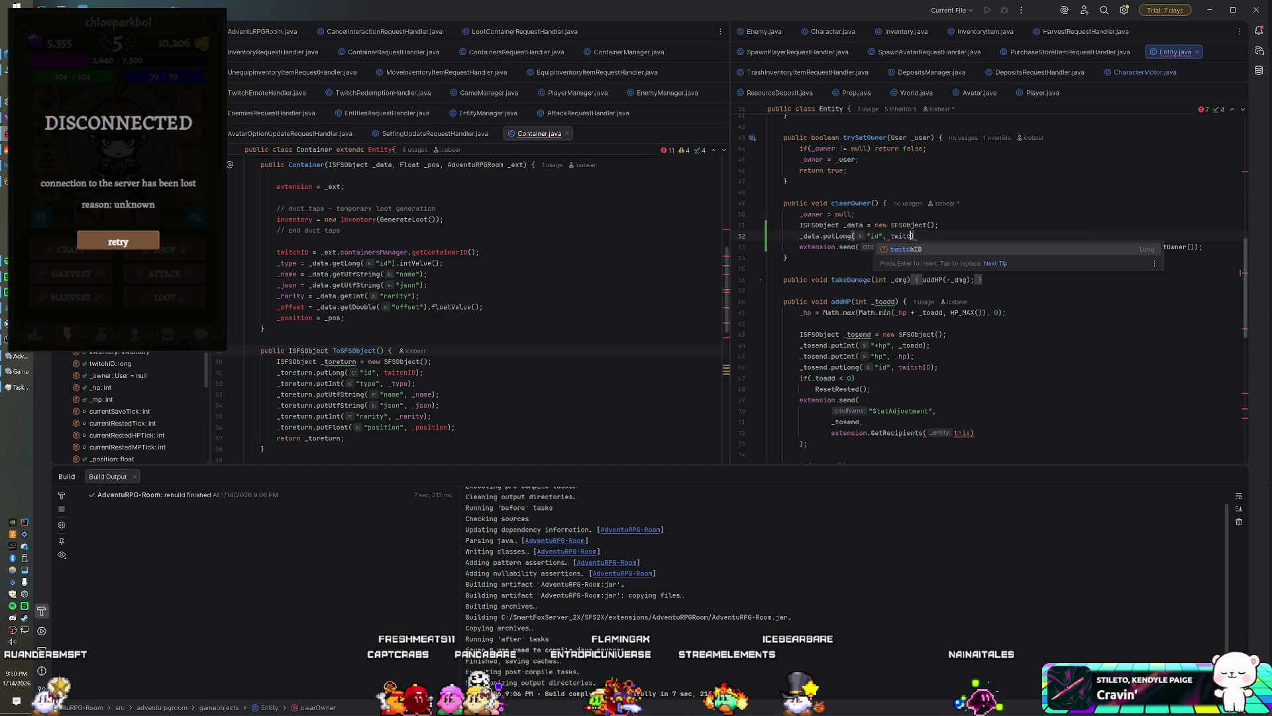
key("Return")
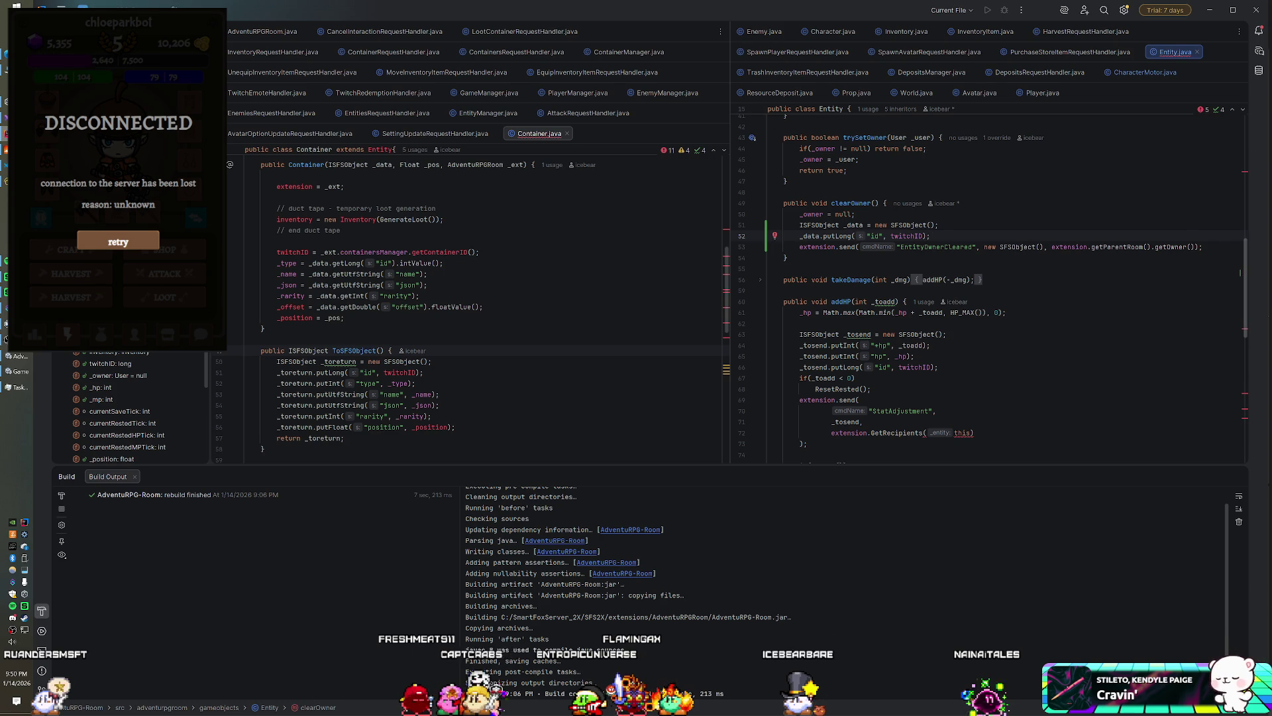
- Send _data in the EntityOwnerCleared call instead of an empty SFSObject, and hide the build output
left_click_drag(984, 246, 1036, 247)
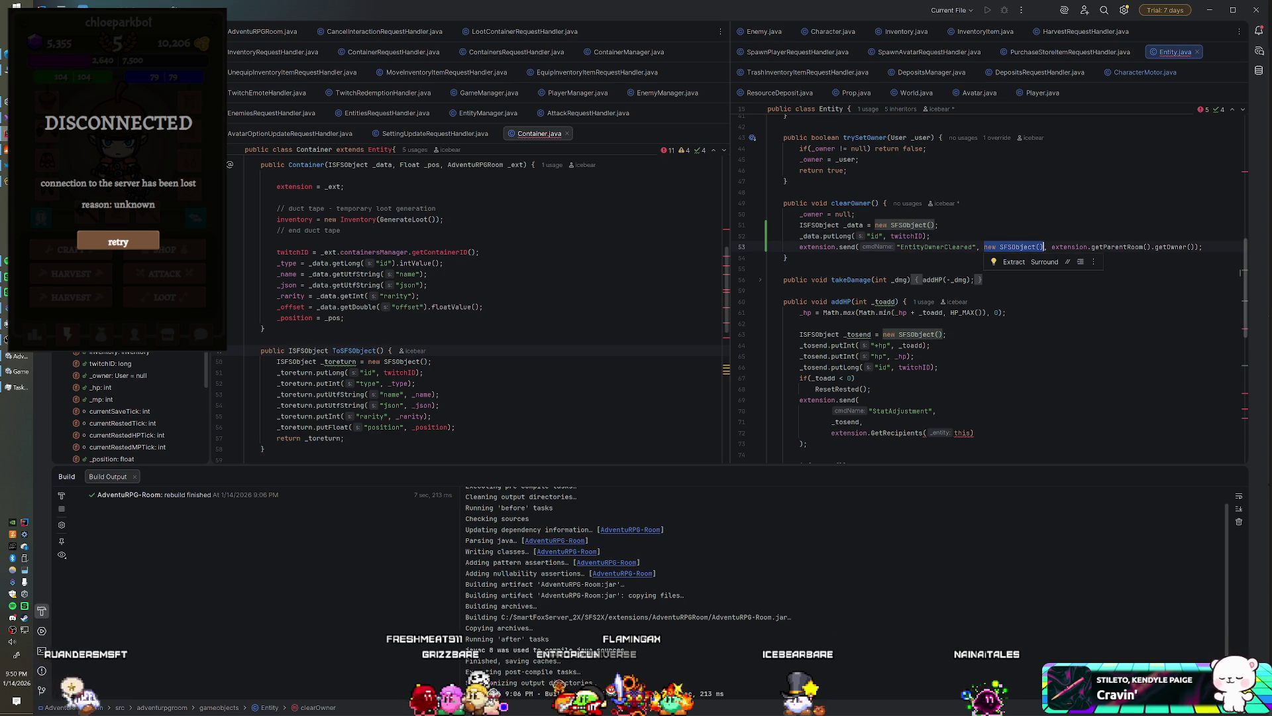
type("_data")
left_click(856, 214)
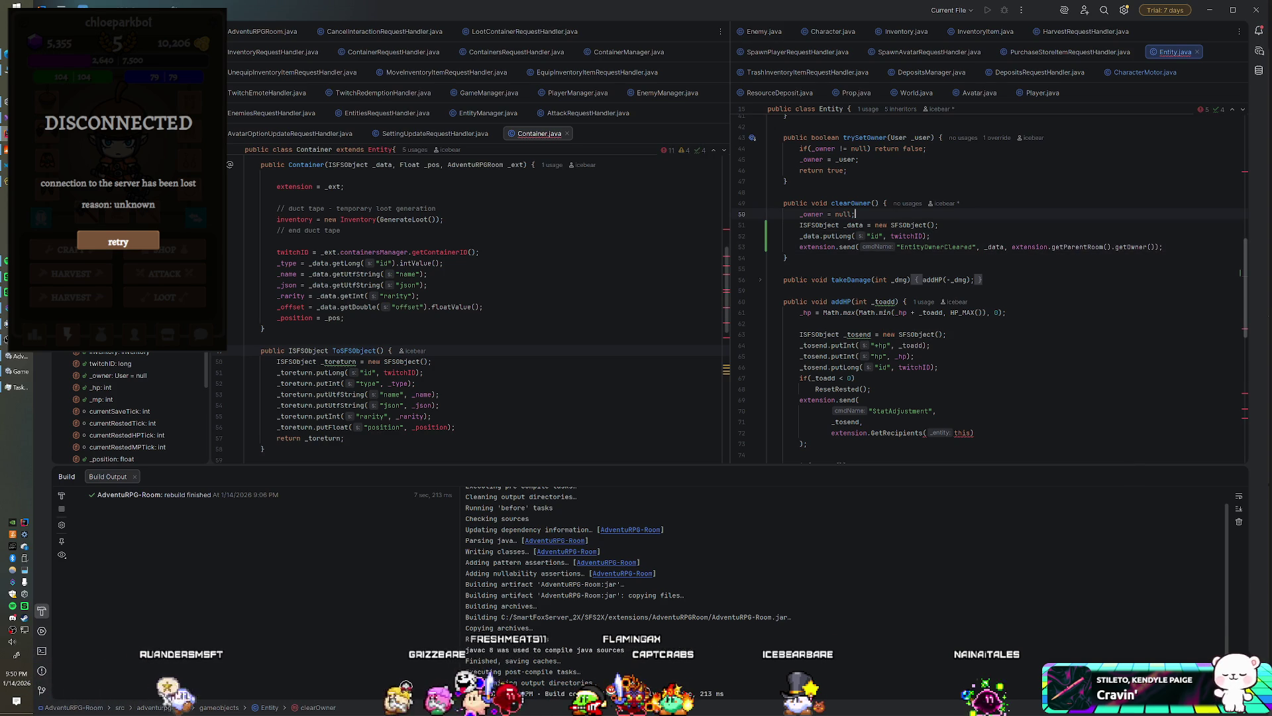
left_click(1238, 476)
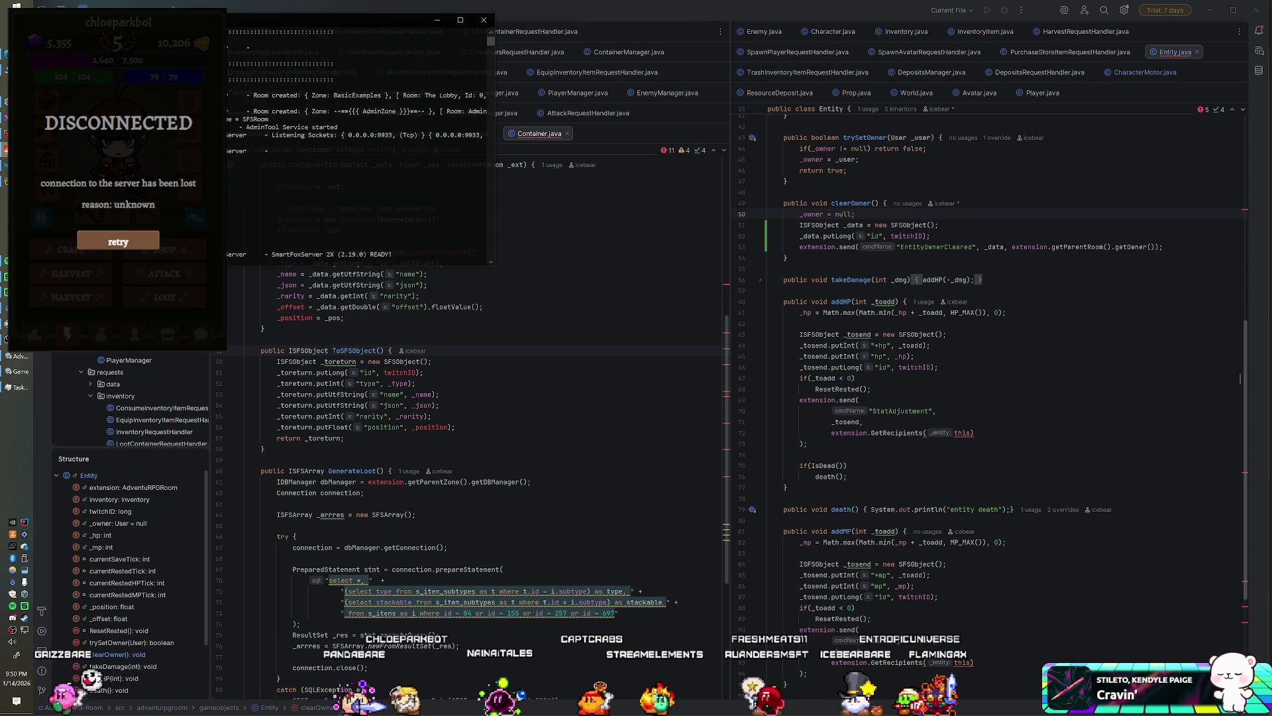
- Dismiss the server console and switch to Unity to run the game again
left_click(245, 241)
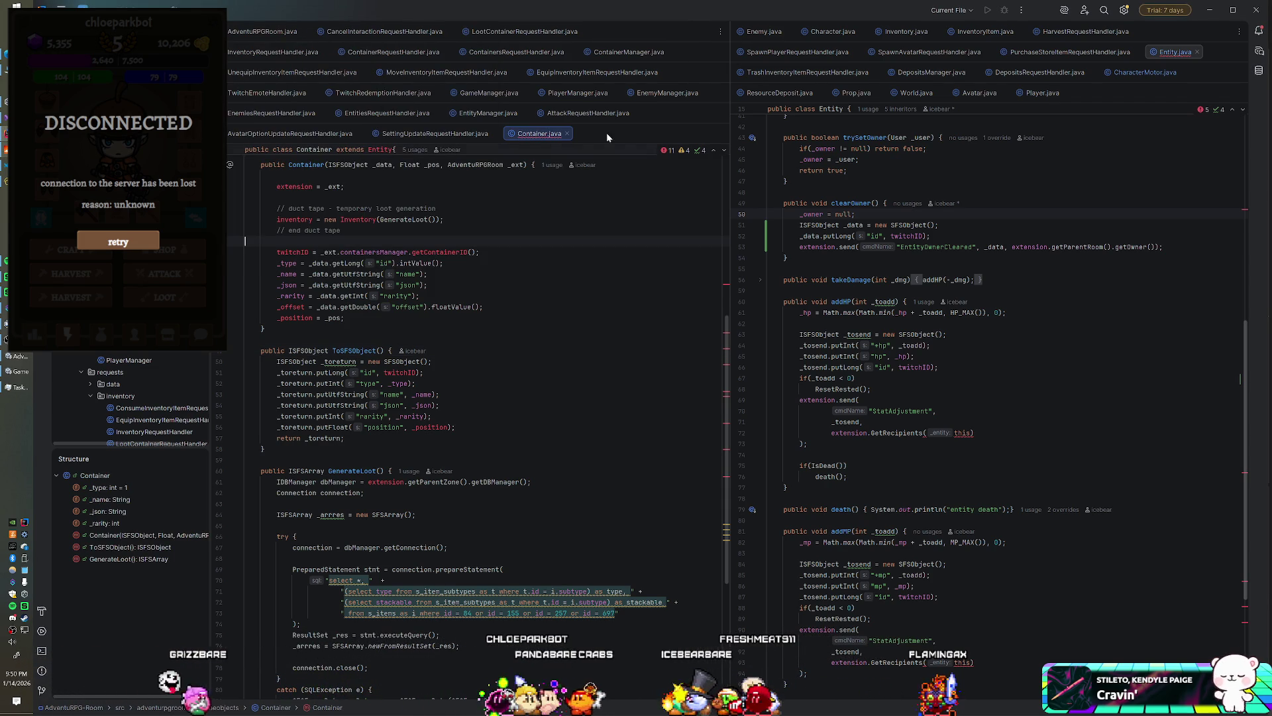
key("alt+Tab")
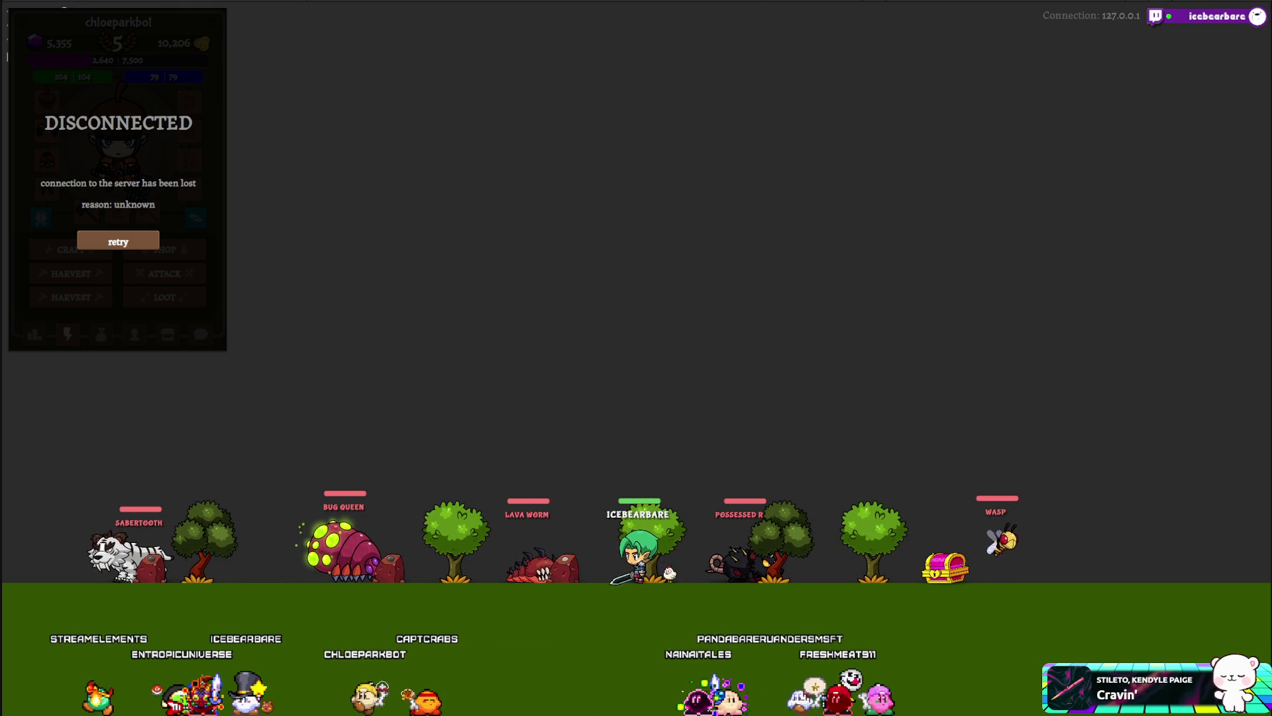
- Reconnect the game to the local server and close the Shard Lizard Corpse loot window
left_click(110, 242)
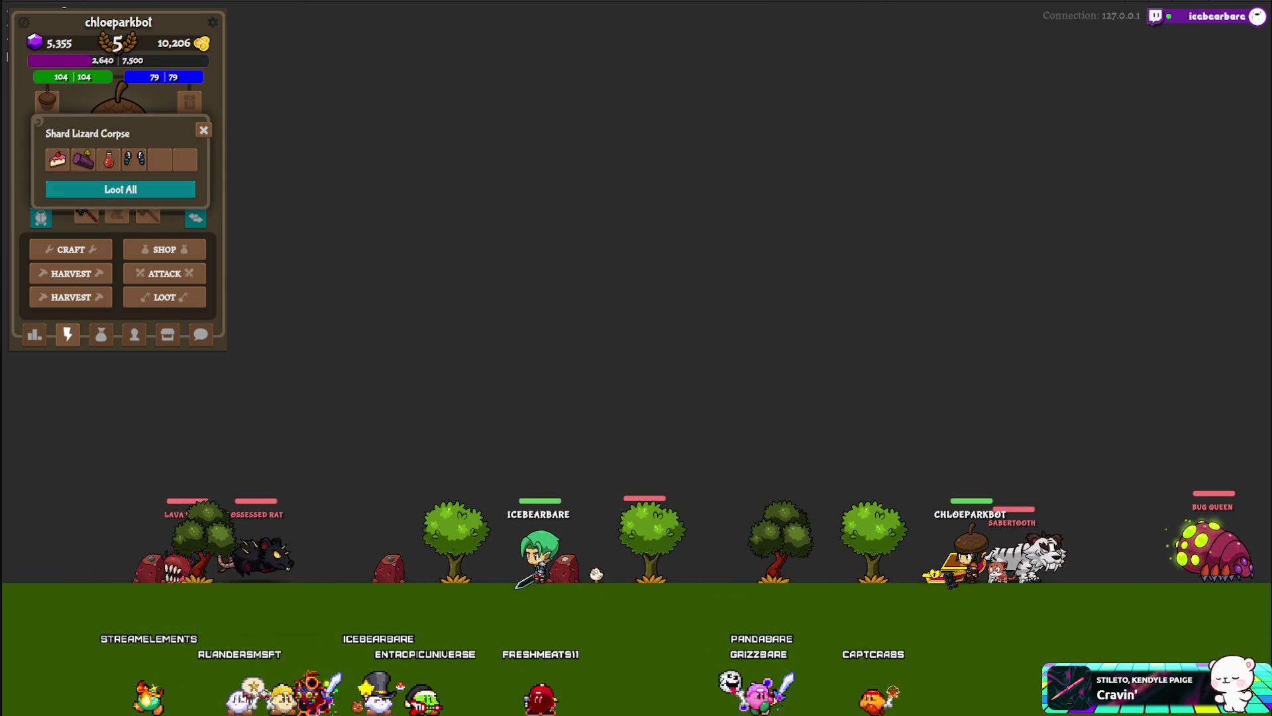
left_click(205, 129)
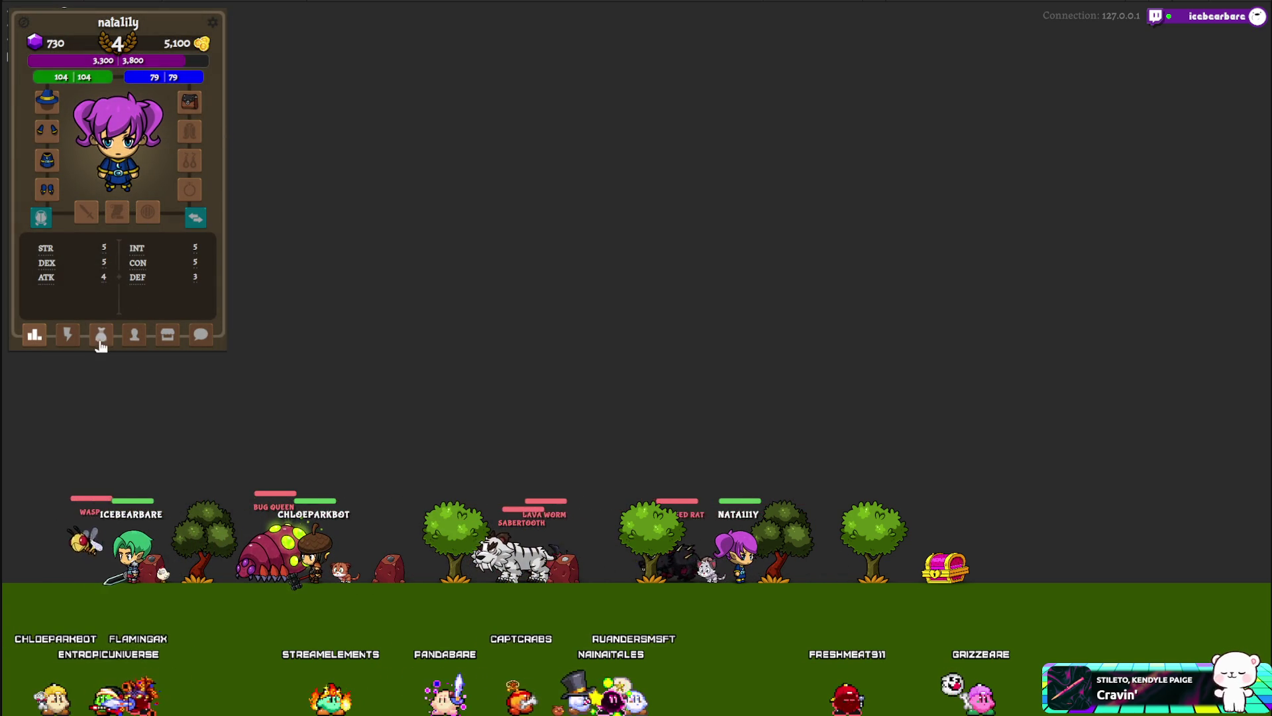
- Open and close the corpse's loot window twice to test it
left_click(68, 337)
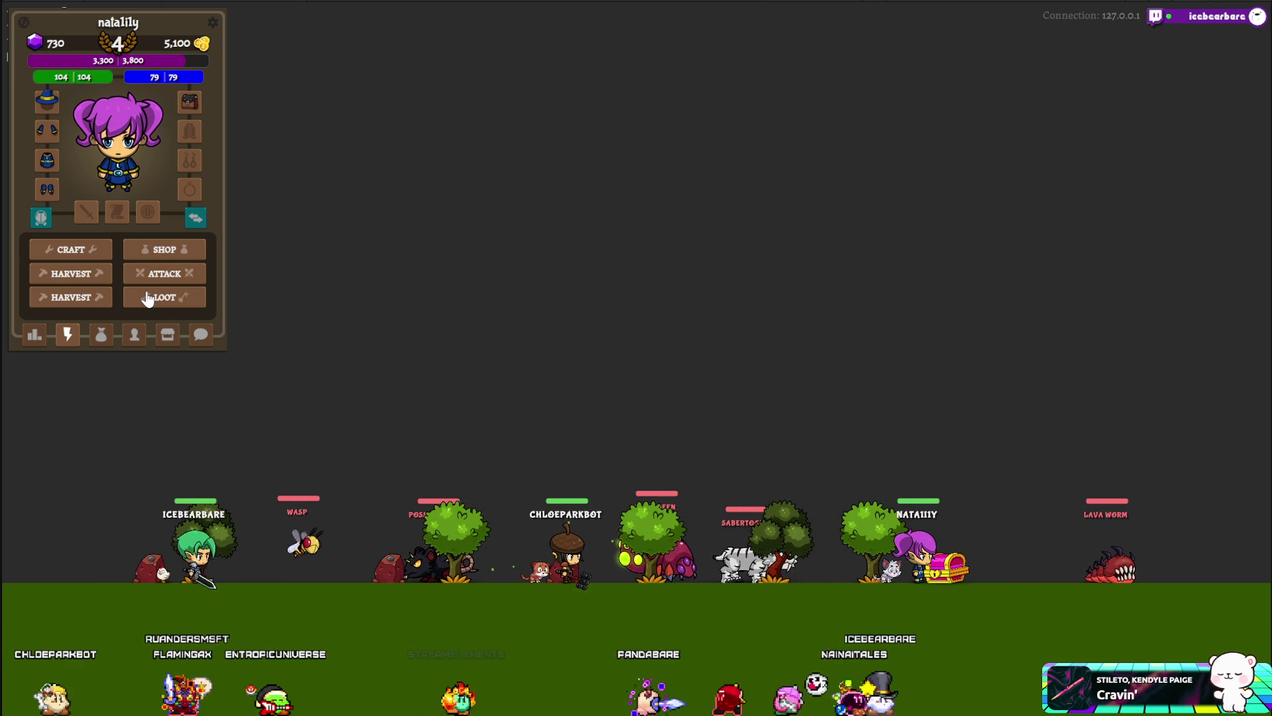
left_click(147, 298)
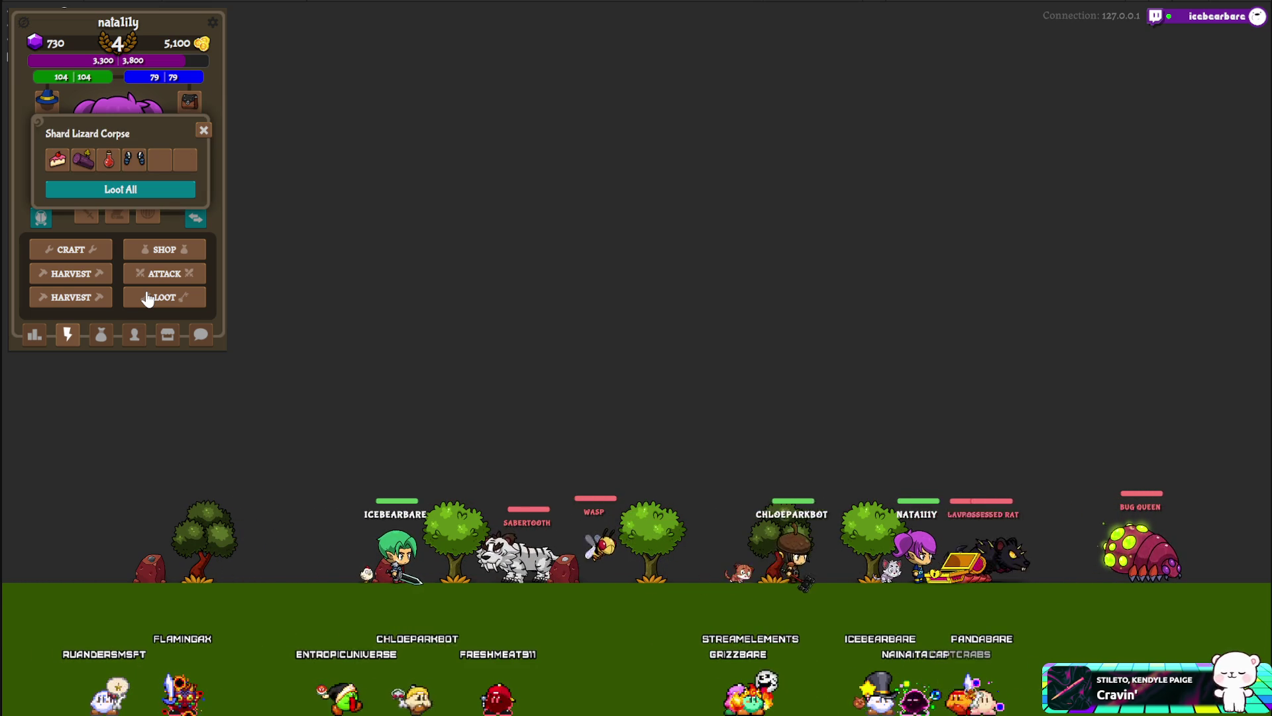
left_click(197, 133)
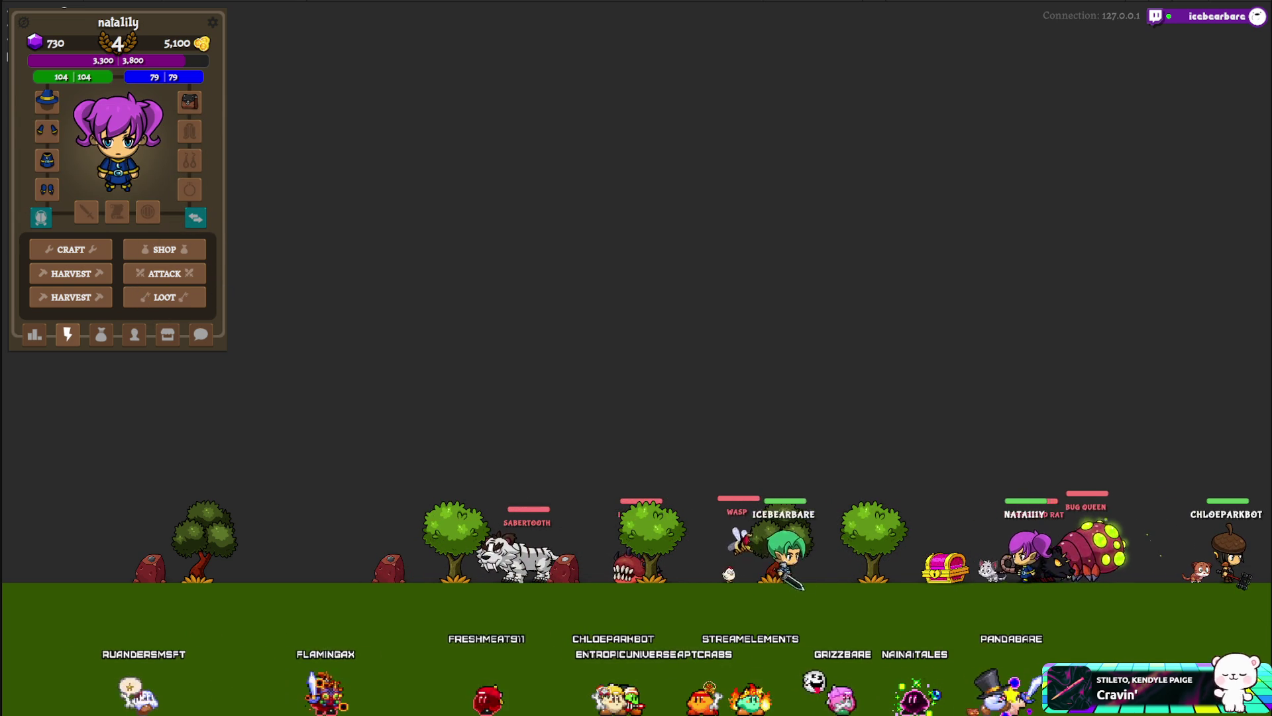
left_click(138, 297)
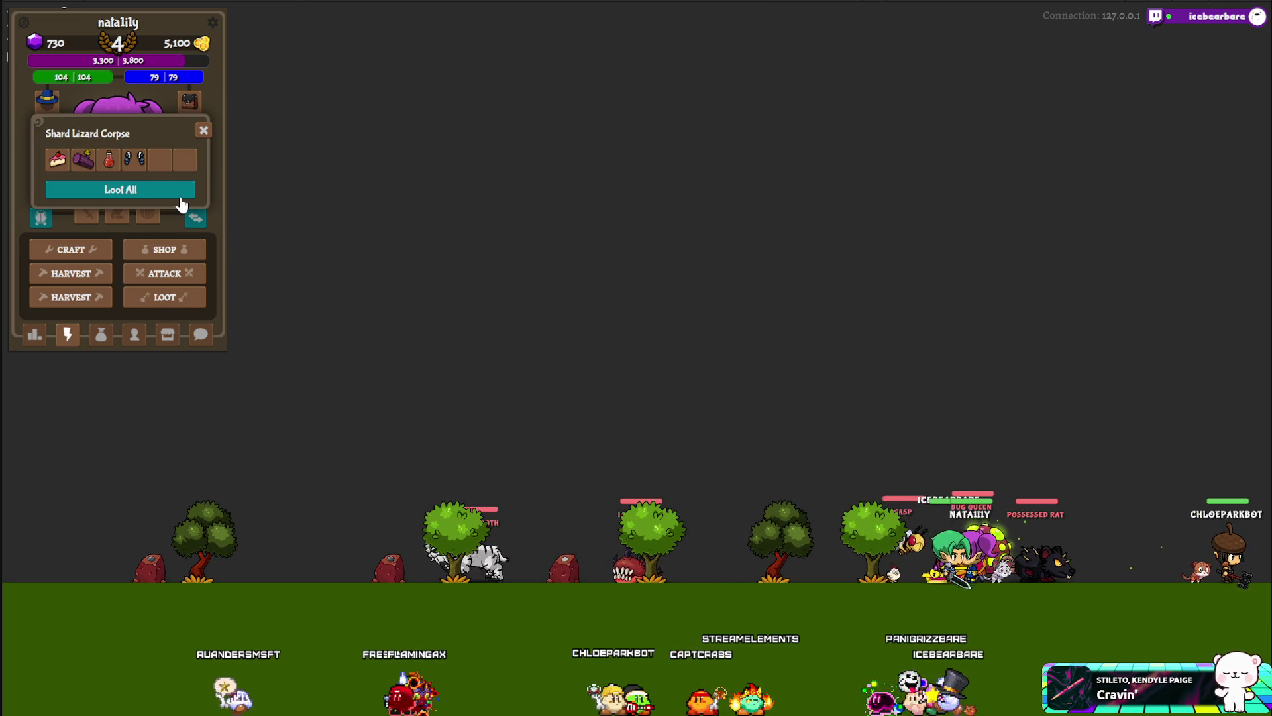
left_click(203, 132)
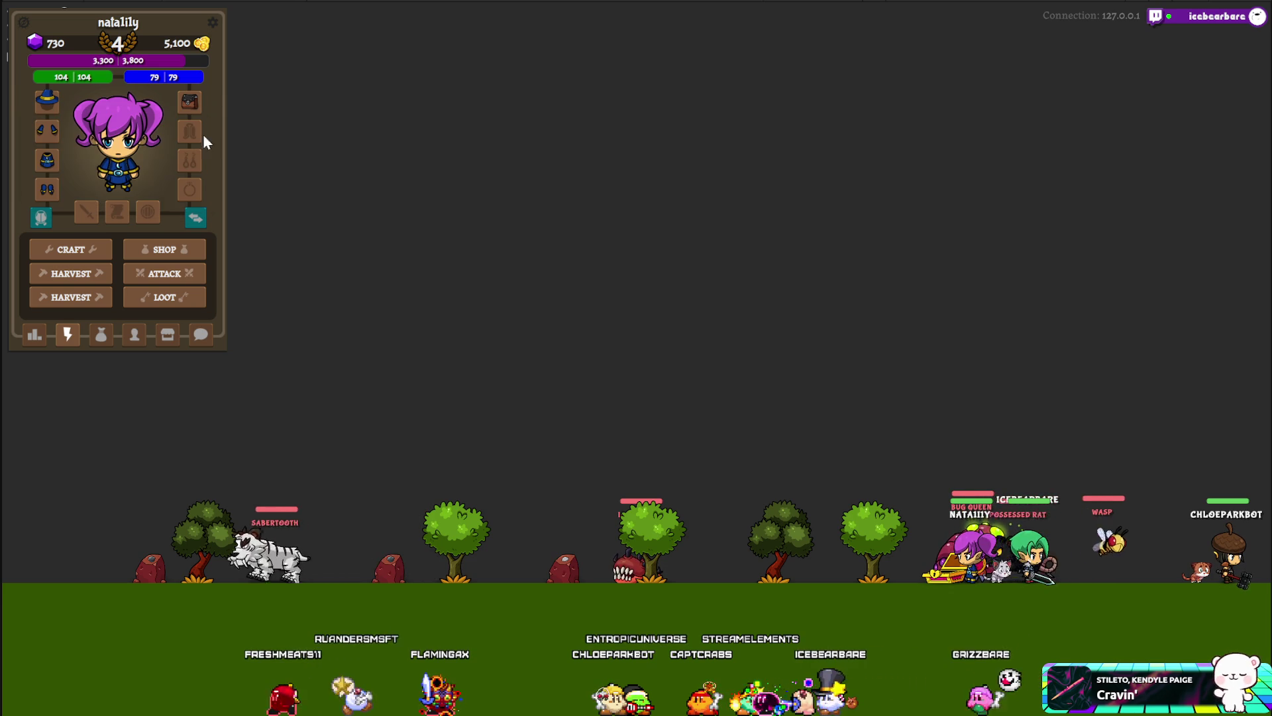
- Reopen the corpse loot, take all items (cake and red potion), and close the window
left_click(155, 298)
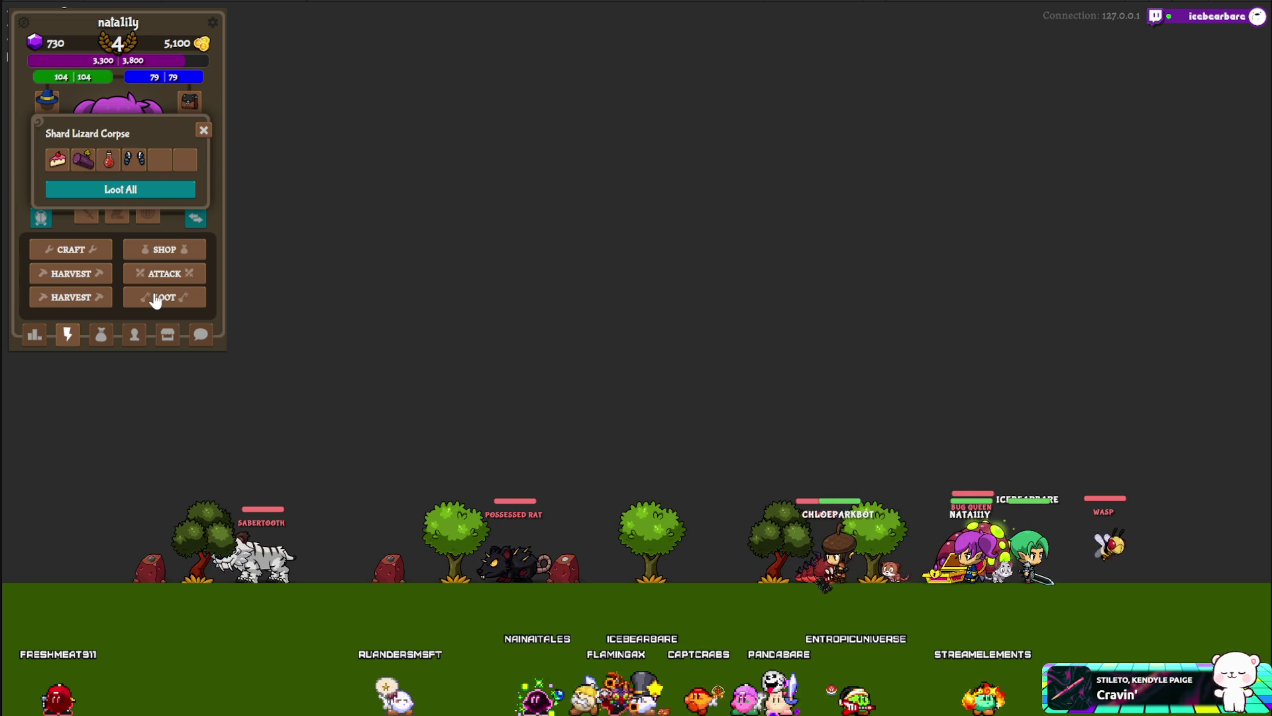
left_click(100, 335)
left_click(136, 190)
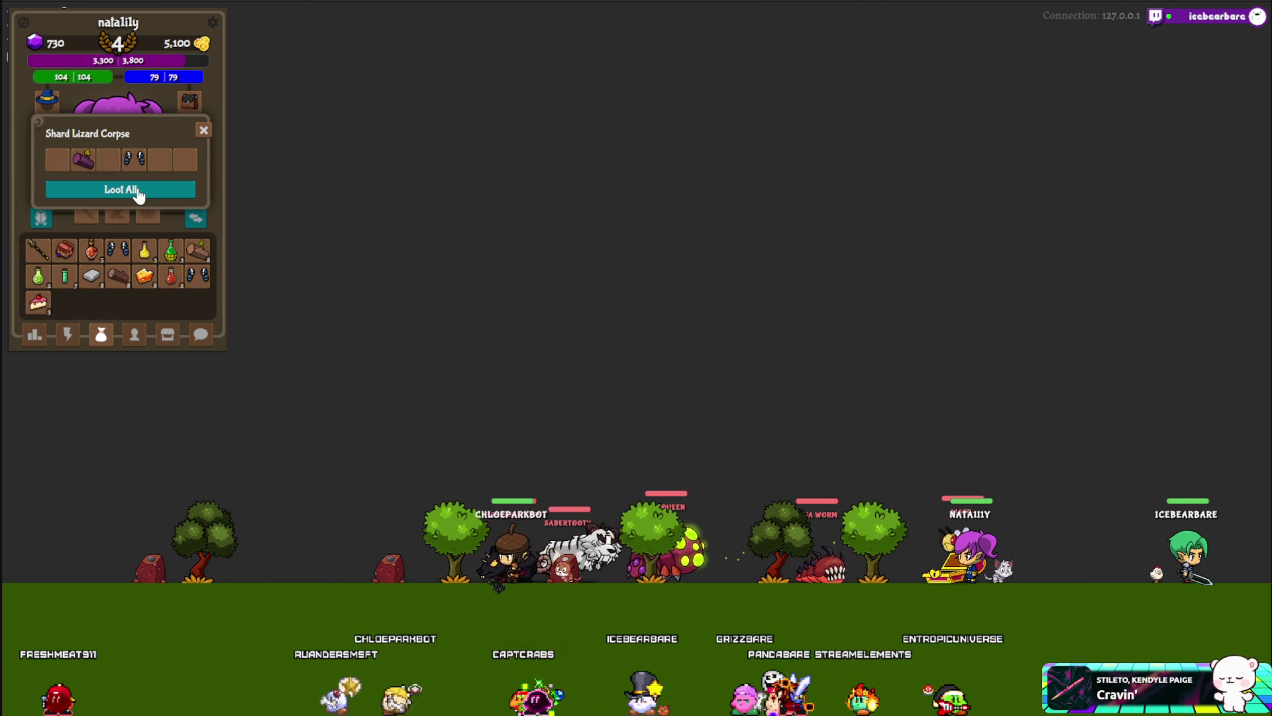
left_click(203, 130)
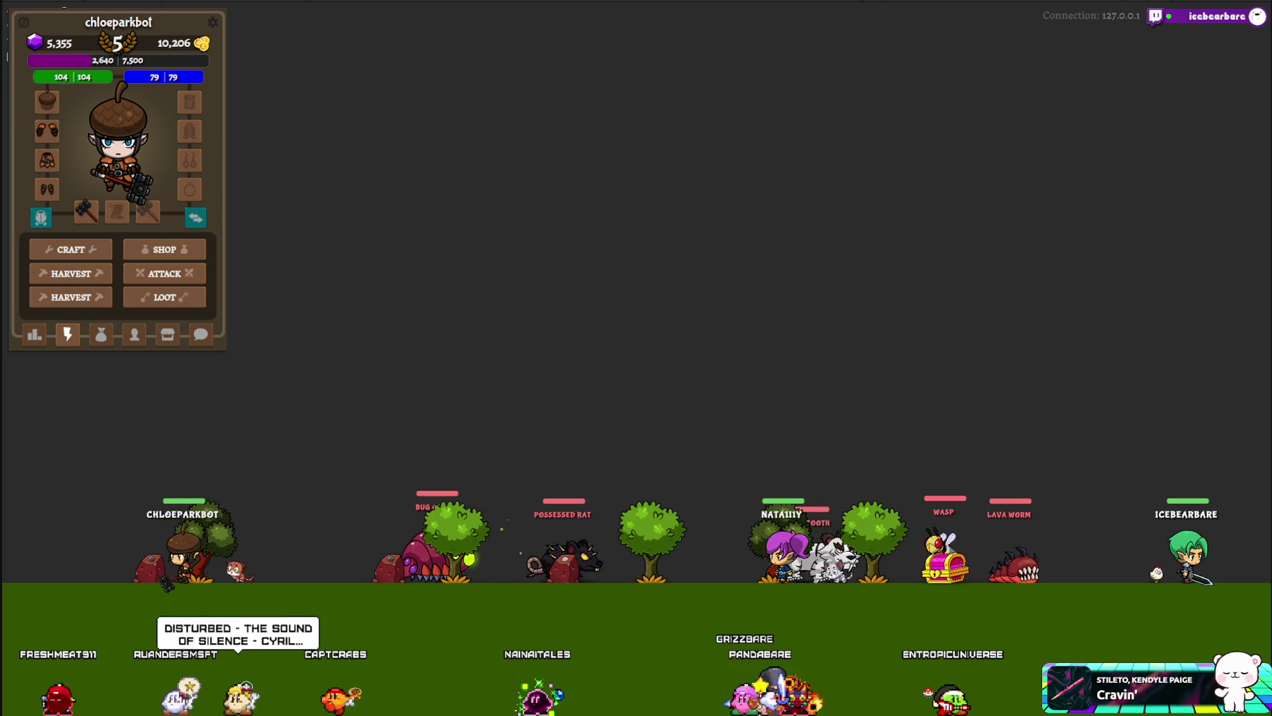
- Equip the backpack from the inventory and loot the corpse's remaining log and vials
left_click(101, 334)
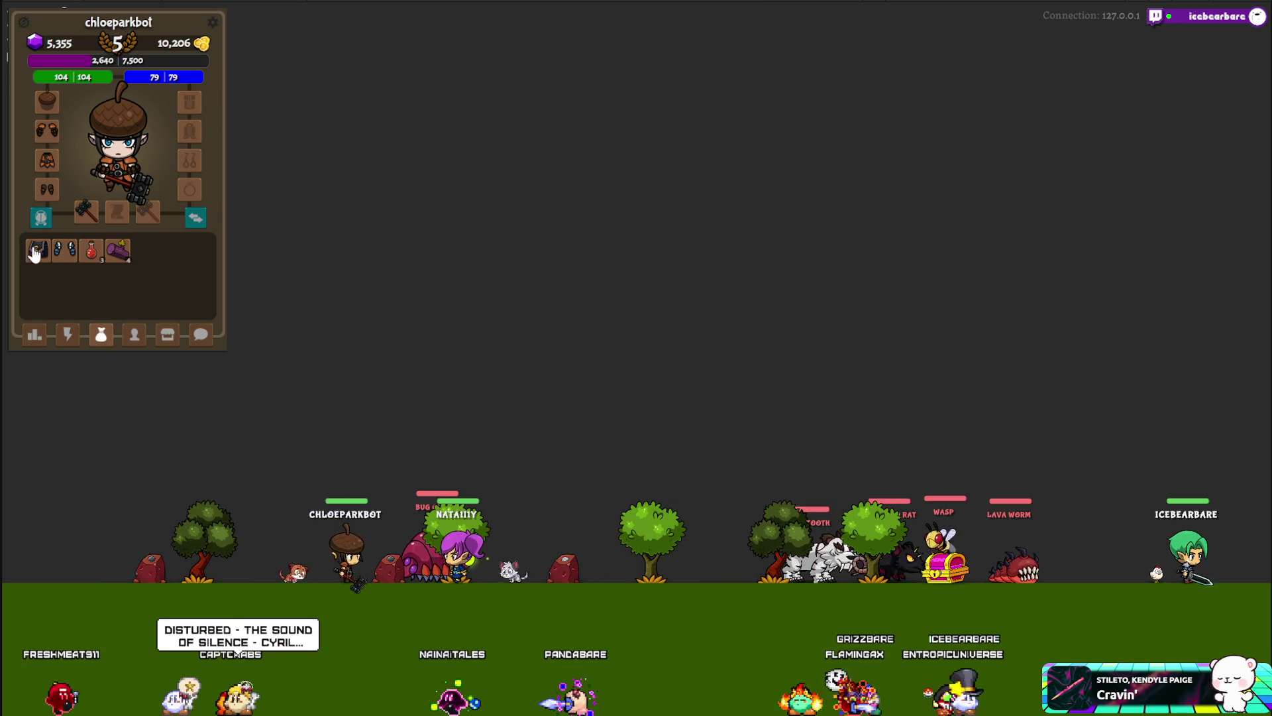
left_click_drag(32, 251, 173, 105)
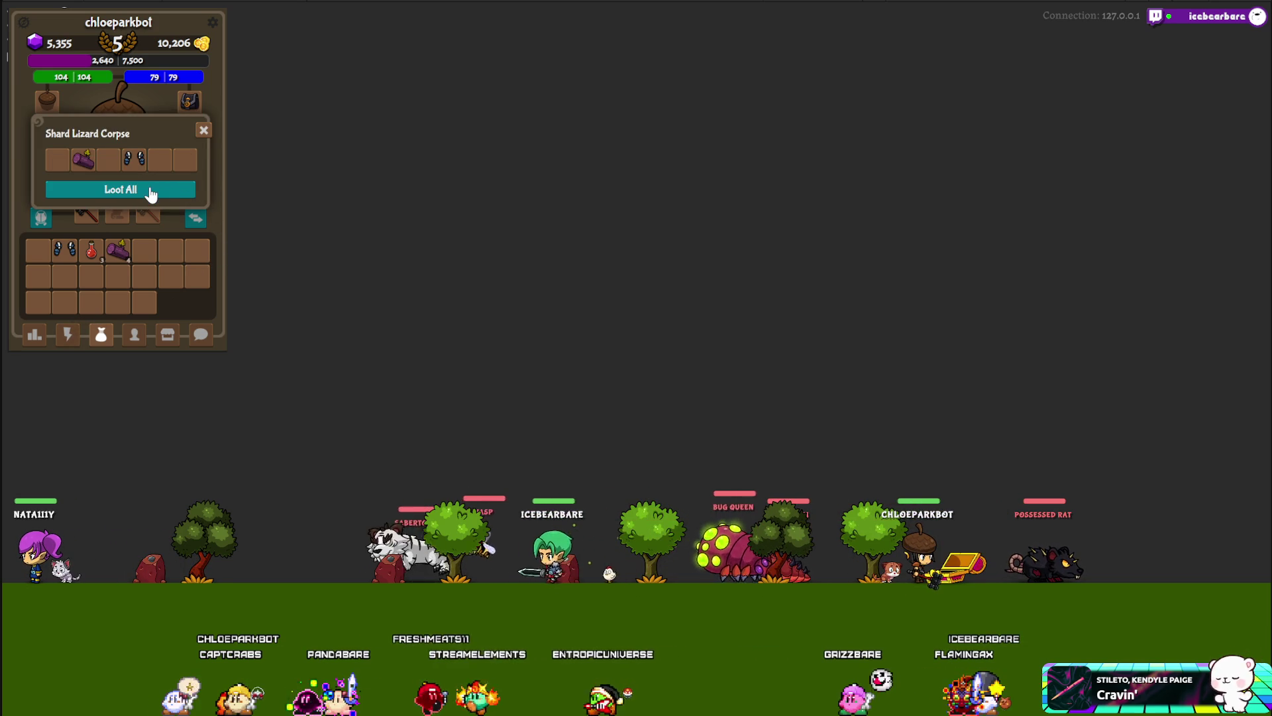
left_click(149, 188)
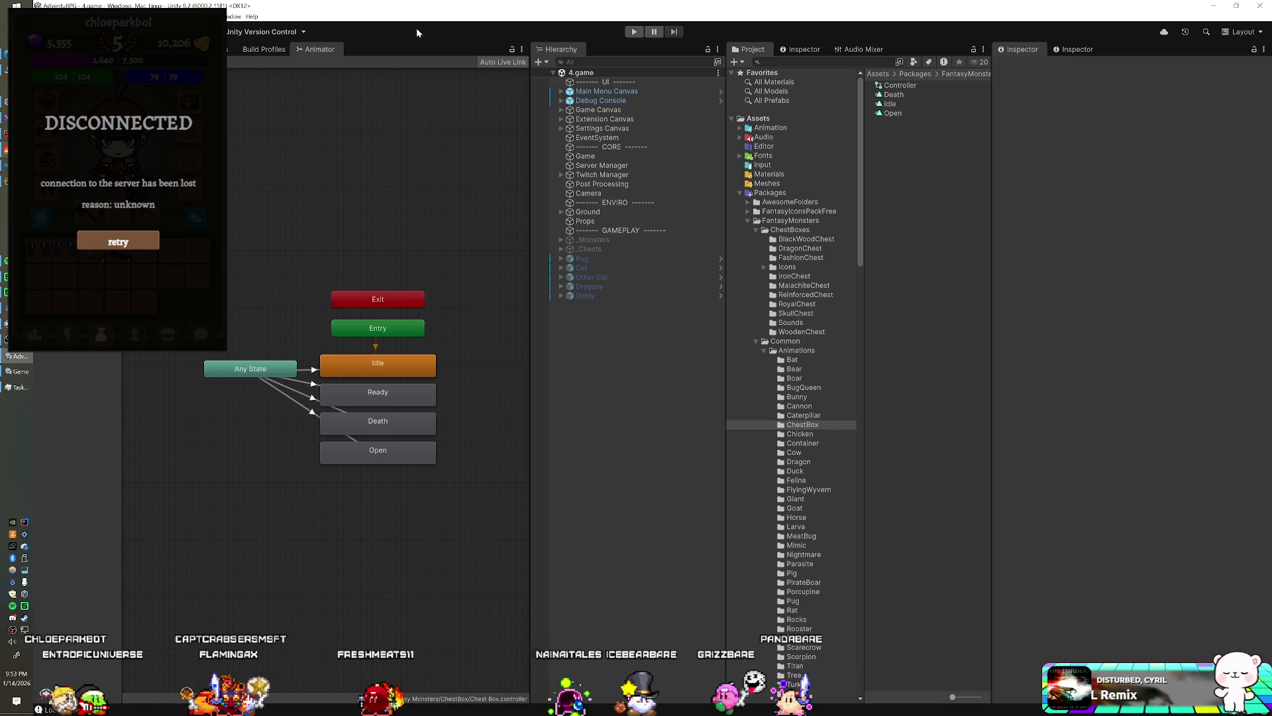
- Switch from Unity to Visual Studio showing ServerResponses.cs
key("alt+Tab")
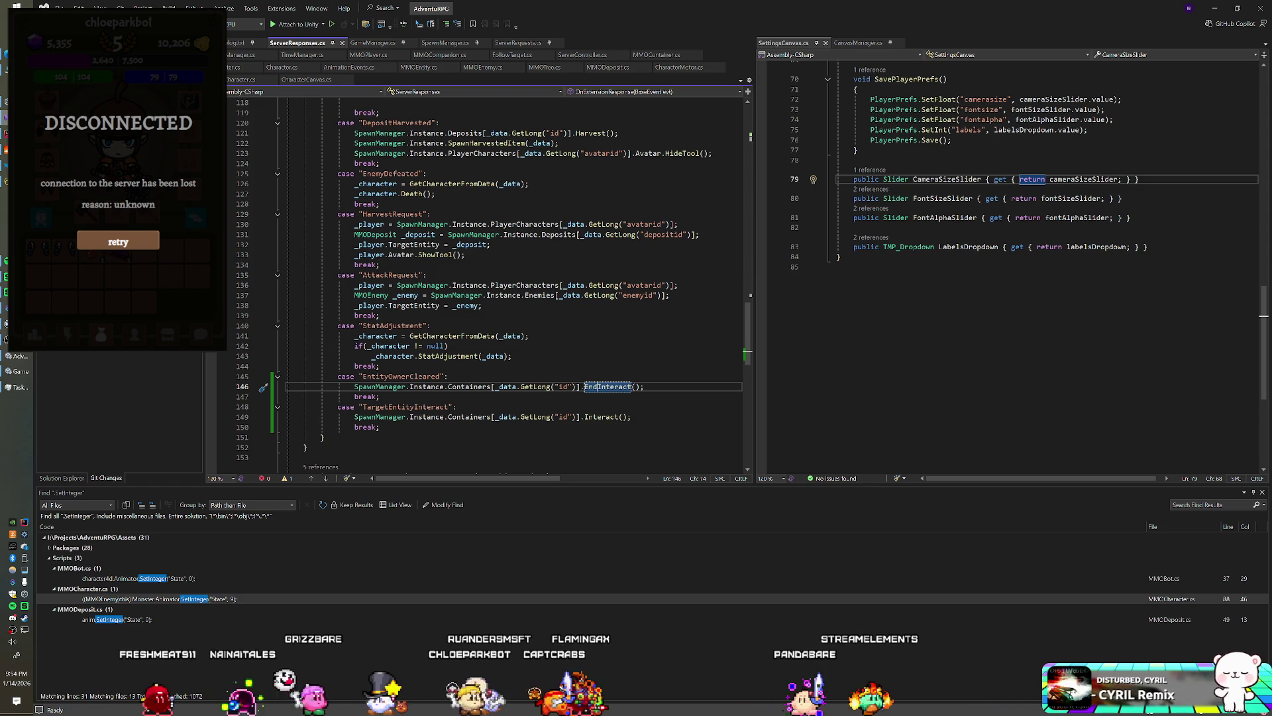
- Play track 2 of Spotify's Cookie Dough playlist, then bring the game window back
left_click(12, 606)
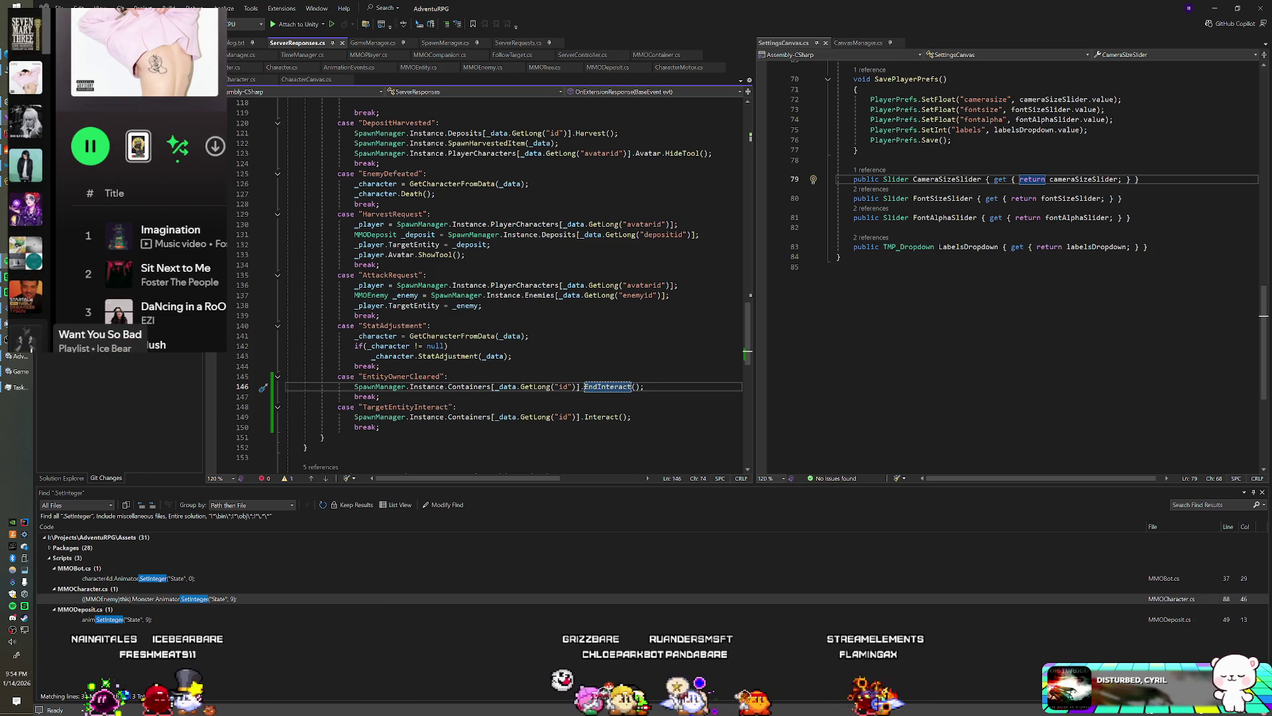
scroll(27, 331, "down", 2)
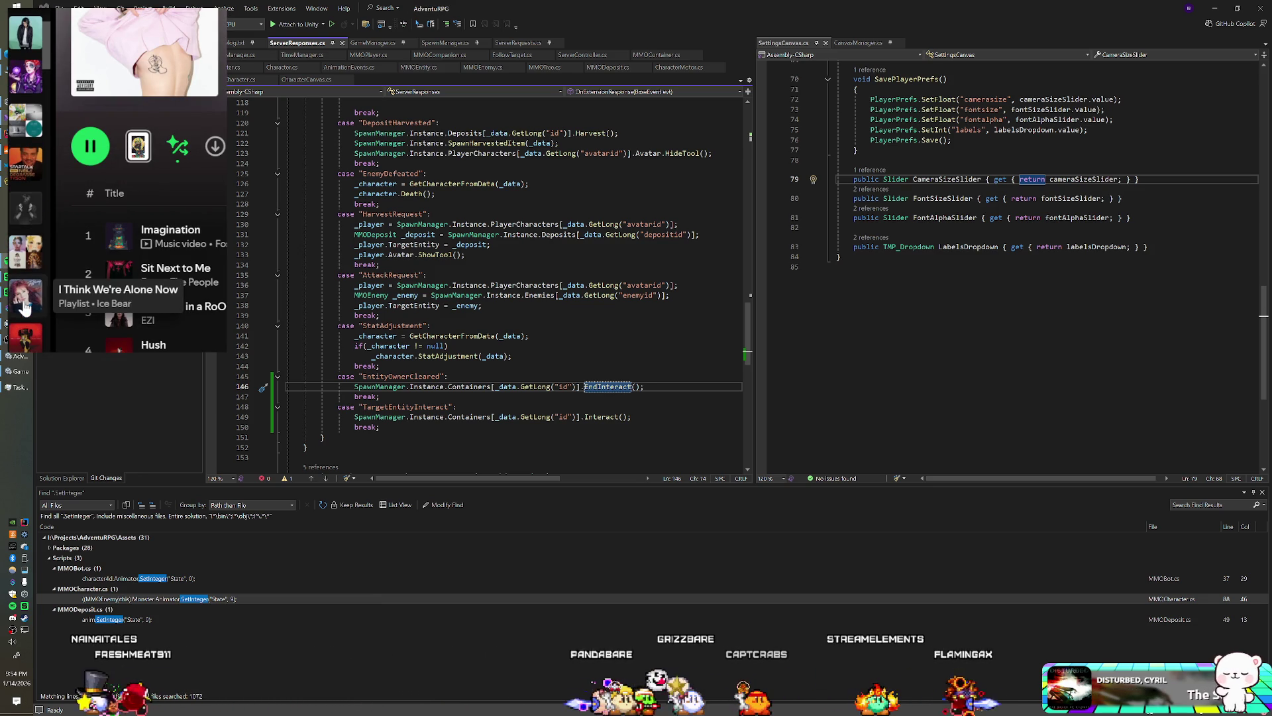
scroll(30, 265, "down", 3)
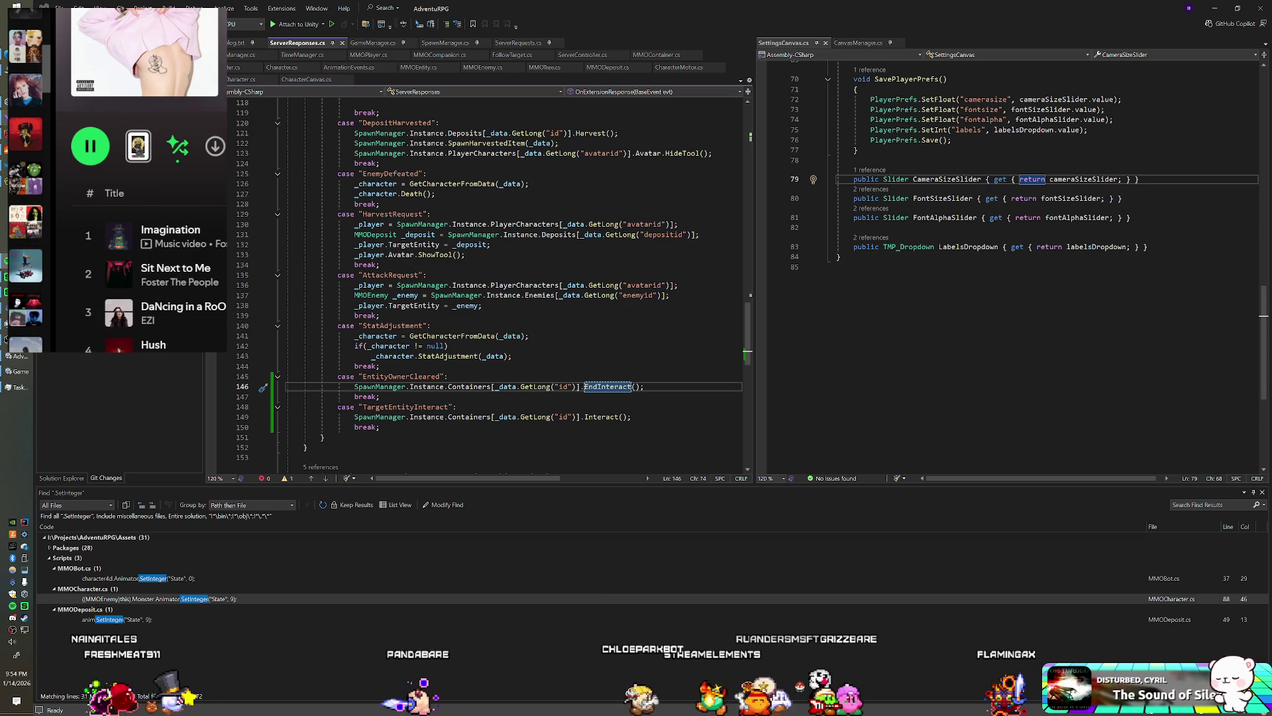
scroll(28, 278, "down", 3)
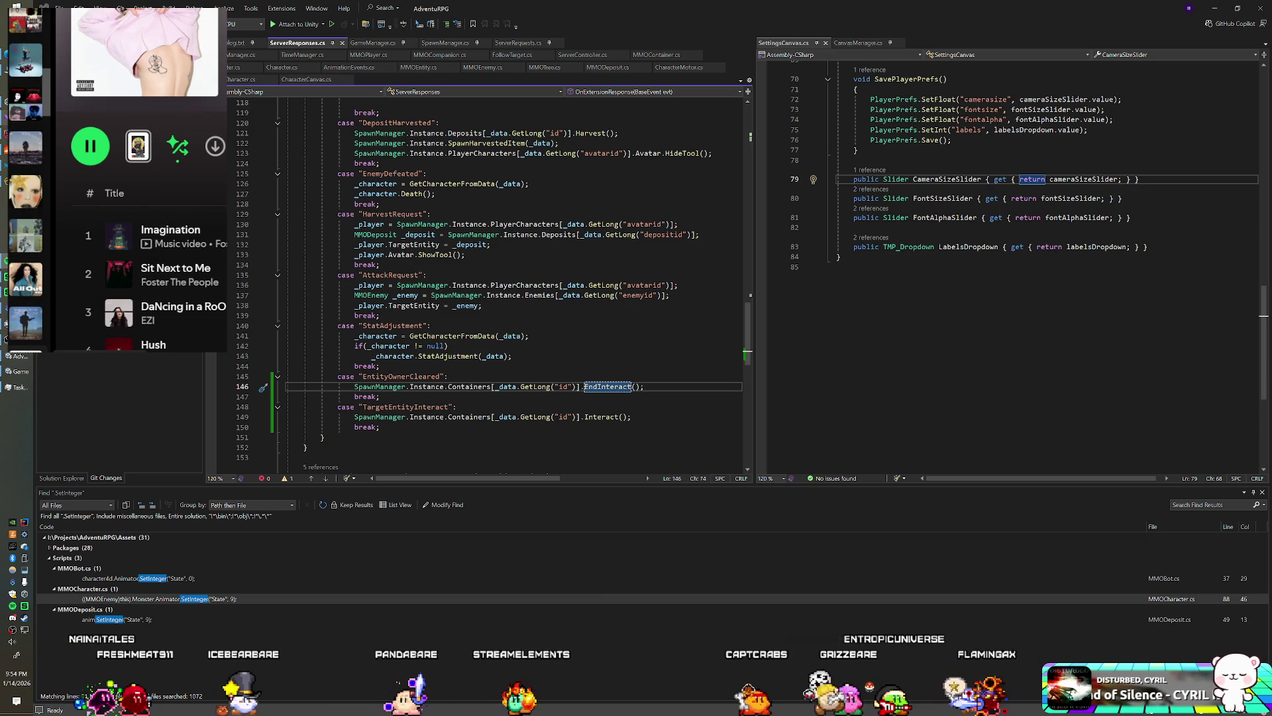
scroll(25, 349, "down", 2)
scroll(23, 325, "down", 2)
scroll(23, 325, "down", 2)
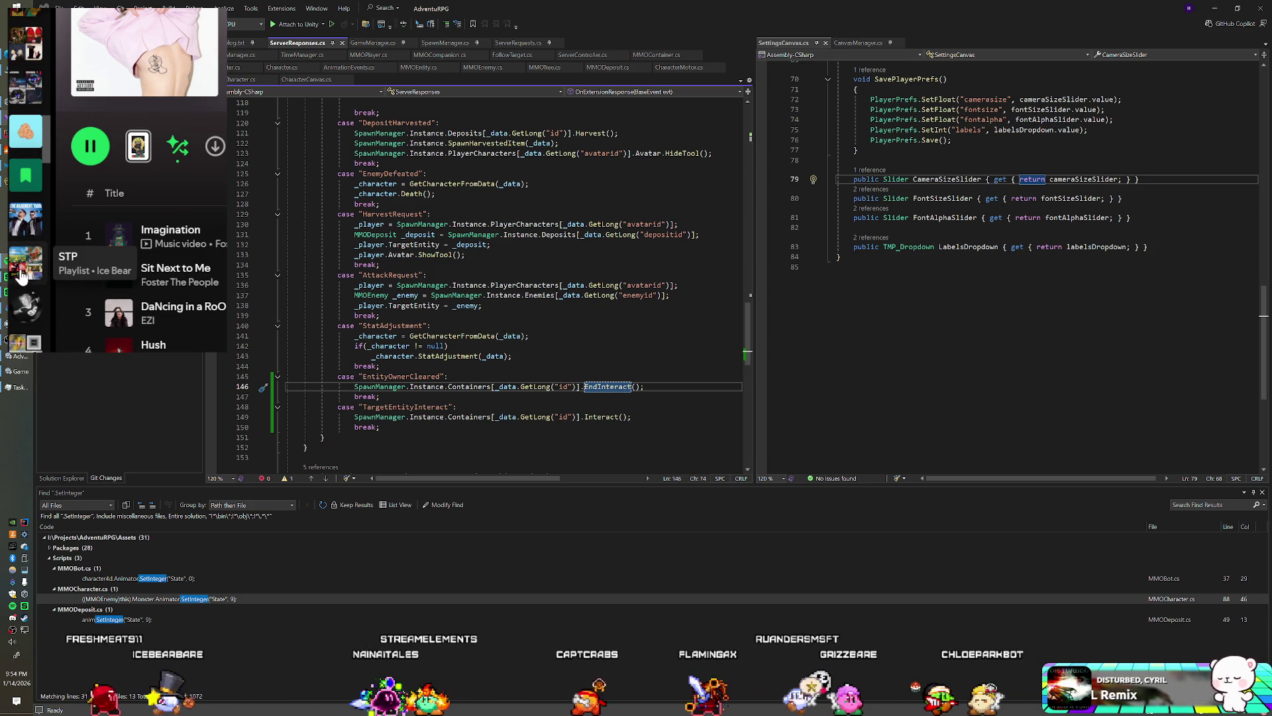
left_click(26, 131)
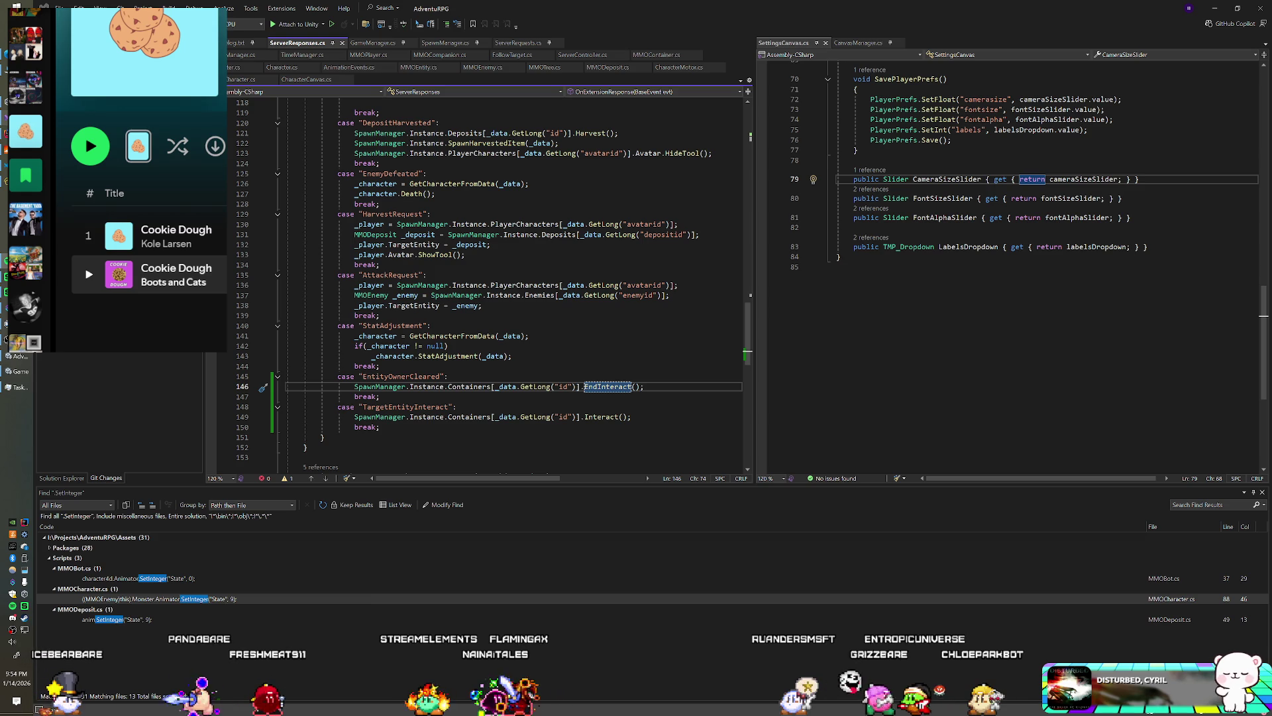
left_click(149, 273)
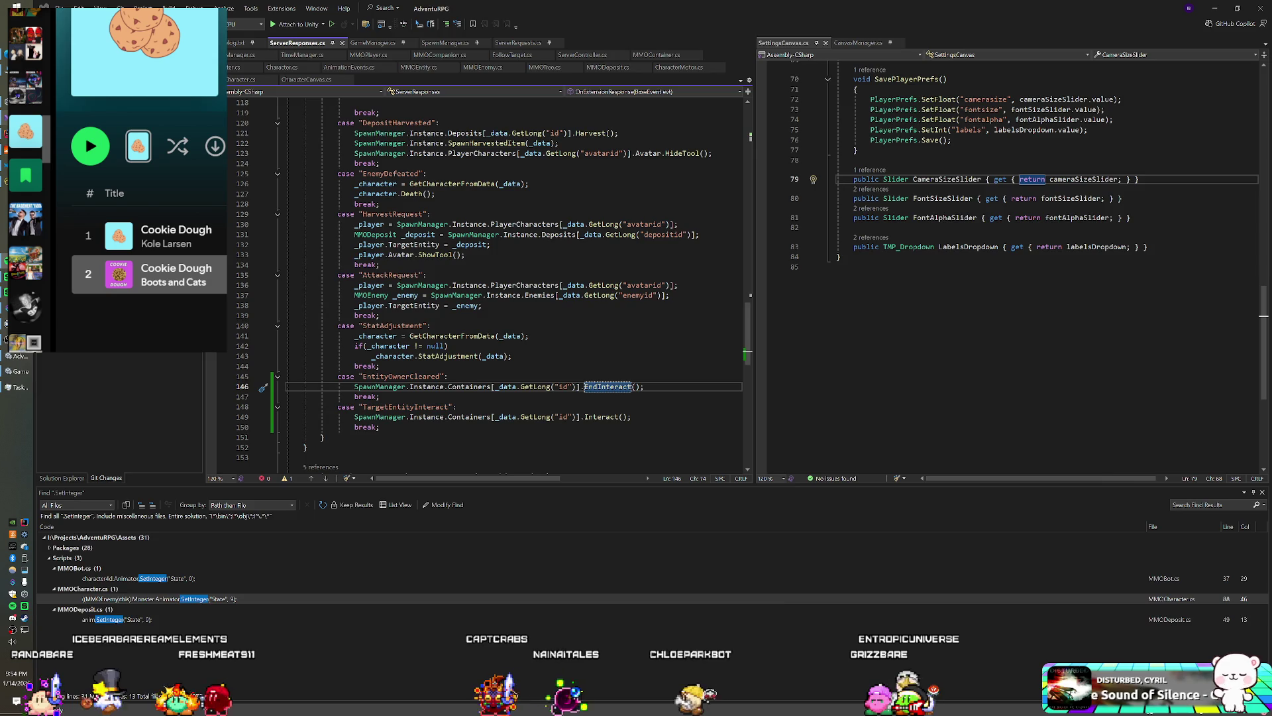
left_click(20, 371)
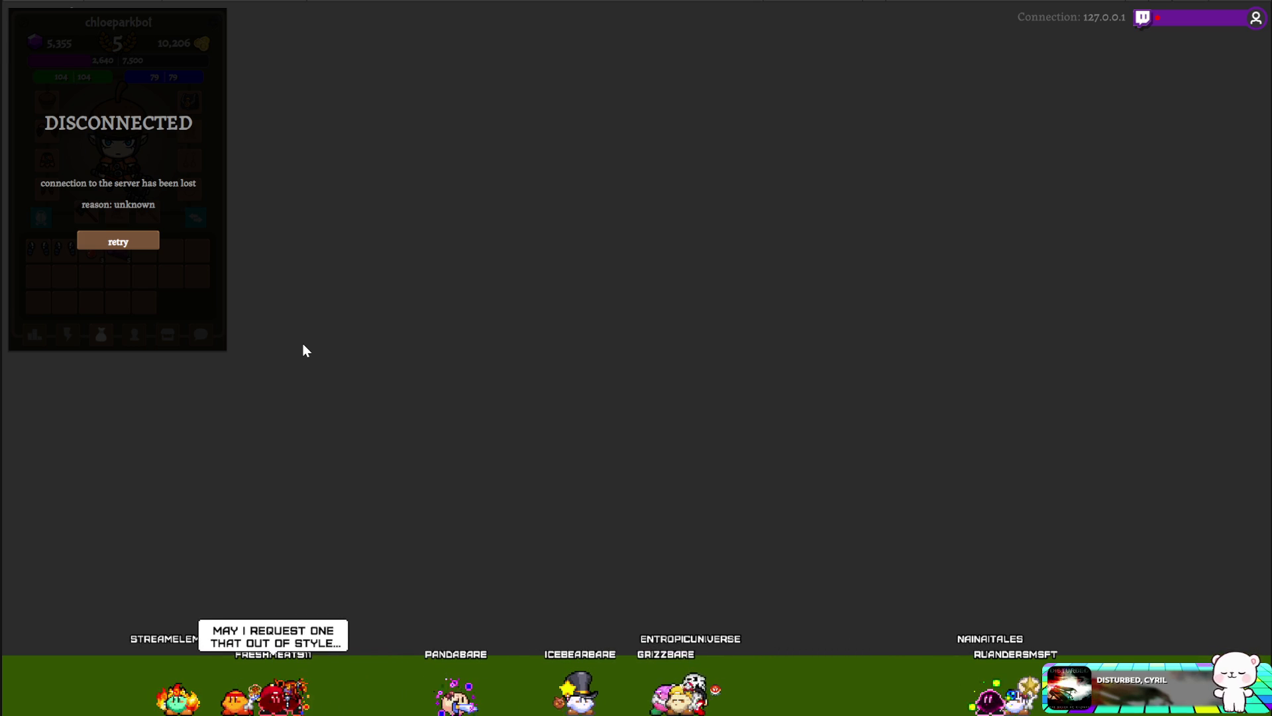
- Bring up the song request queue over the game
key("alt+Tab")
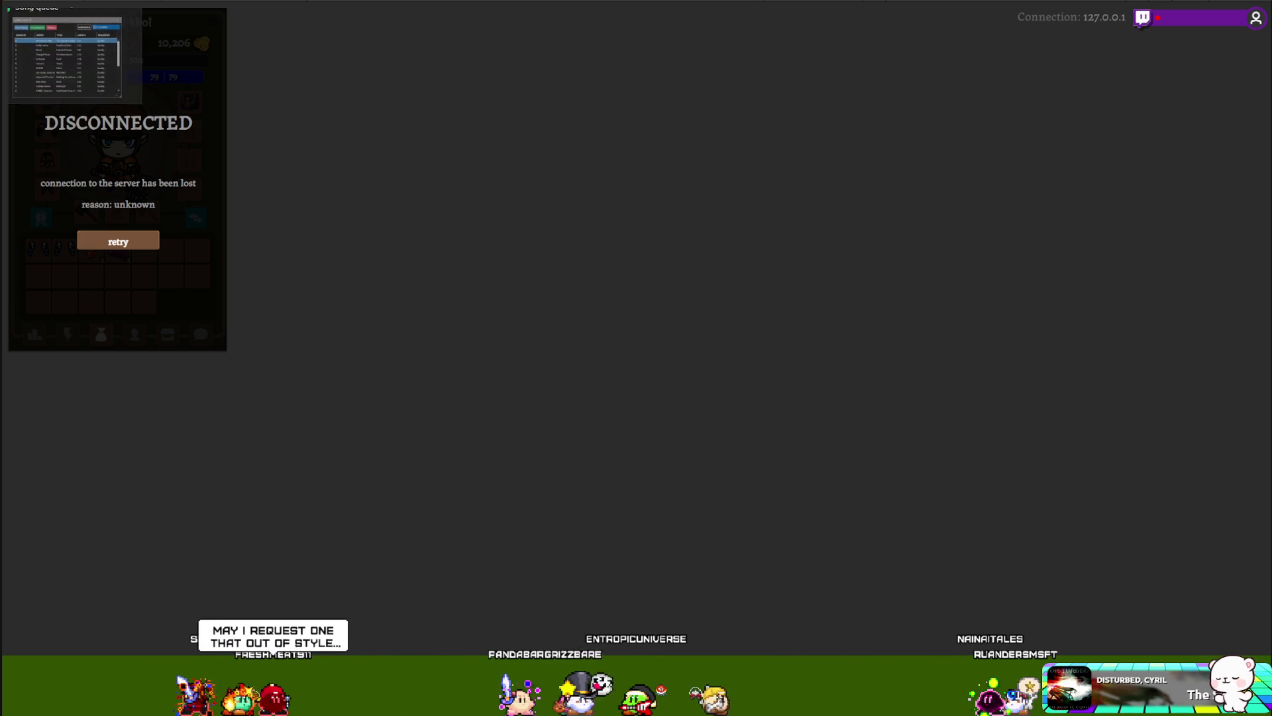
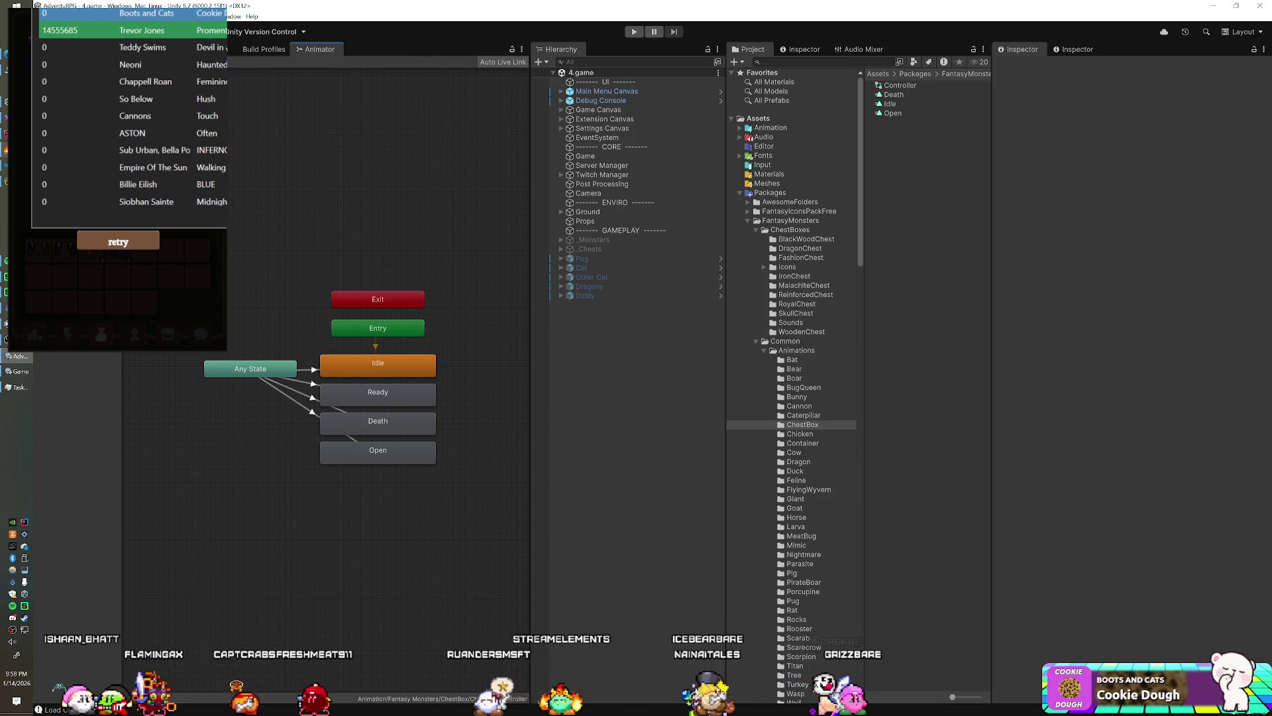
- Switch from the Unity editor to ServerResponses.cs in Visual Studio
key("alt+Tab")
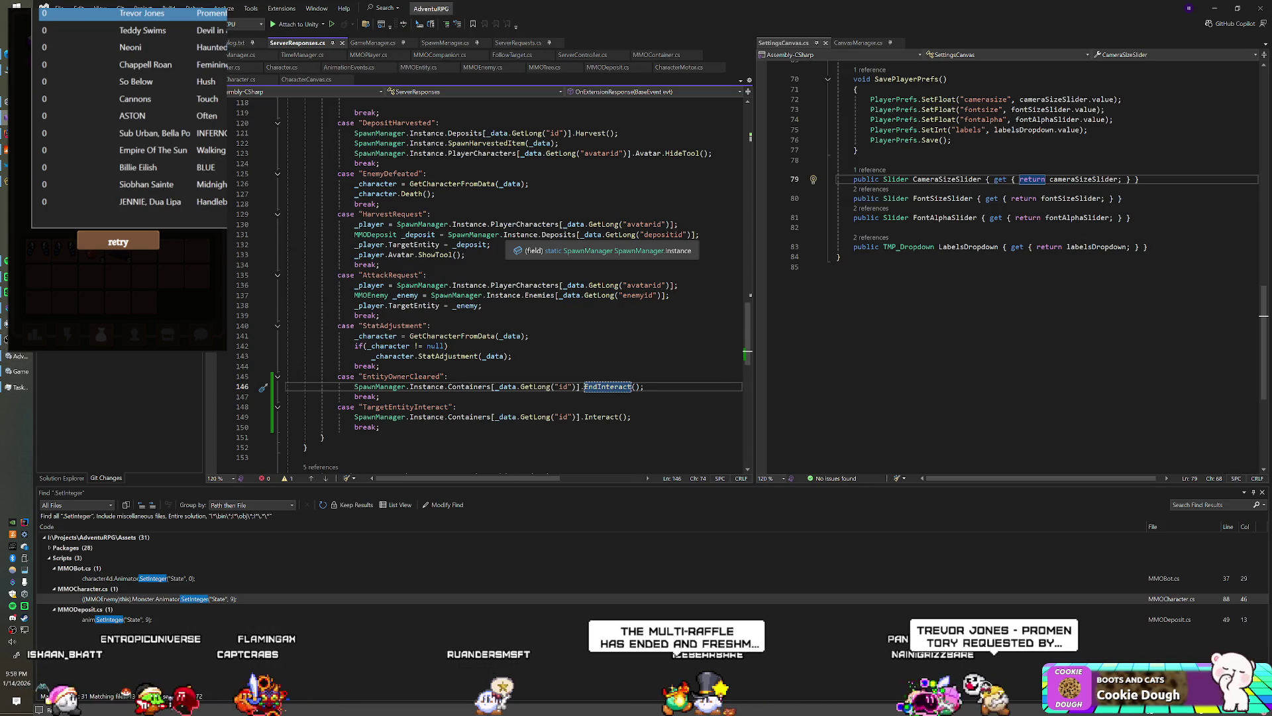
- Look over the EntityOwnerCleared case in ServerResponses.cs, then move to IntelliJ IDEA
scroll(524, 265, "up", 1)
scroll(487, 285, "down", 4)
scroll(487, 285, "up", 2)
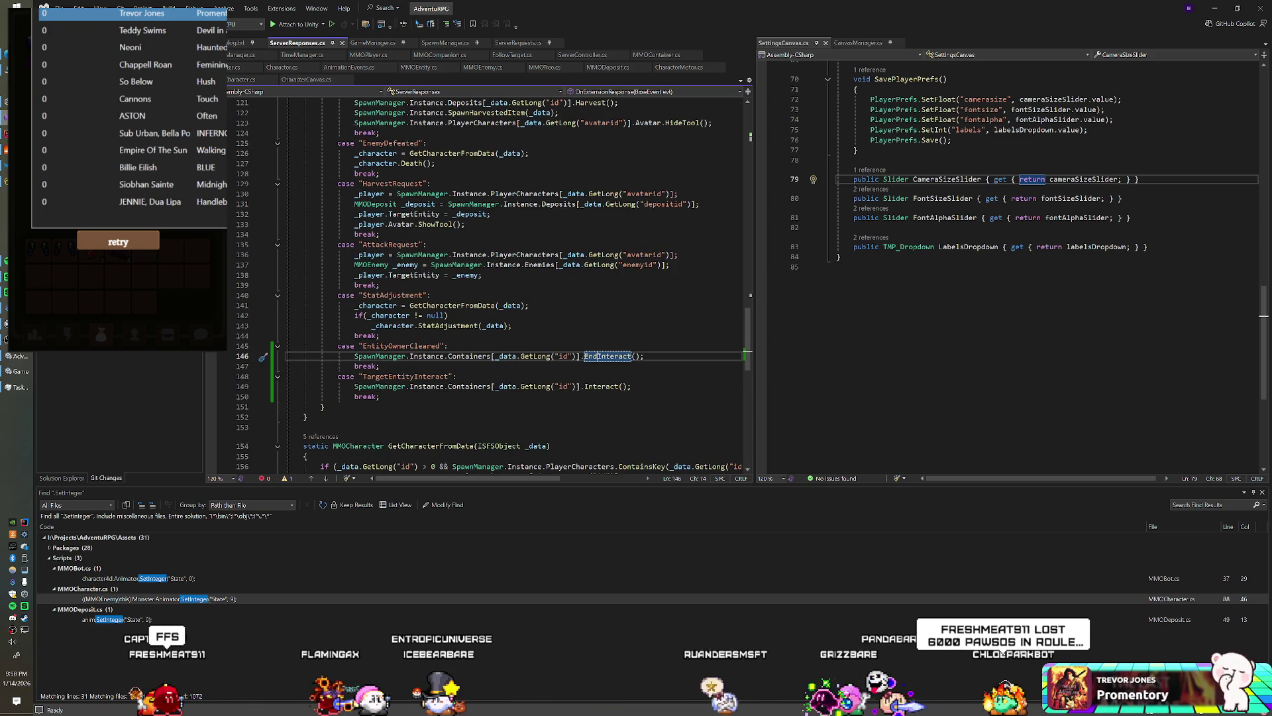
key("alt+Tab")
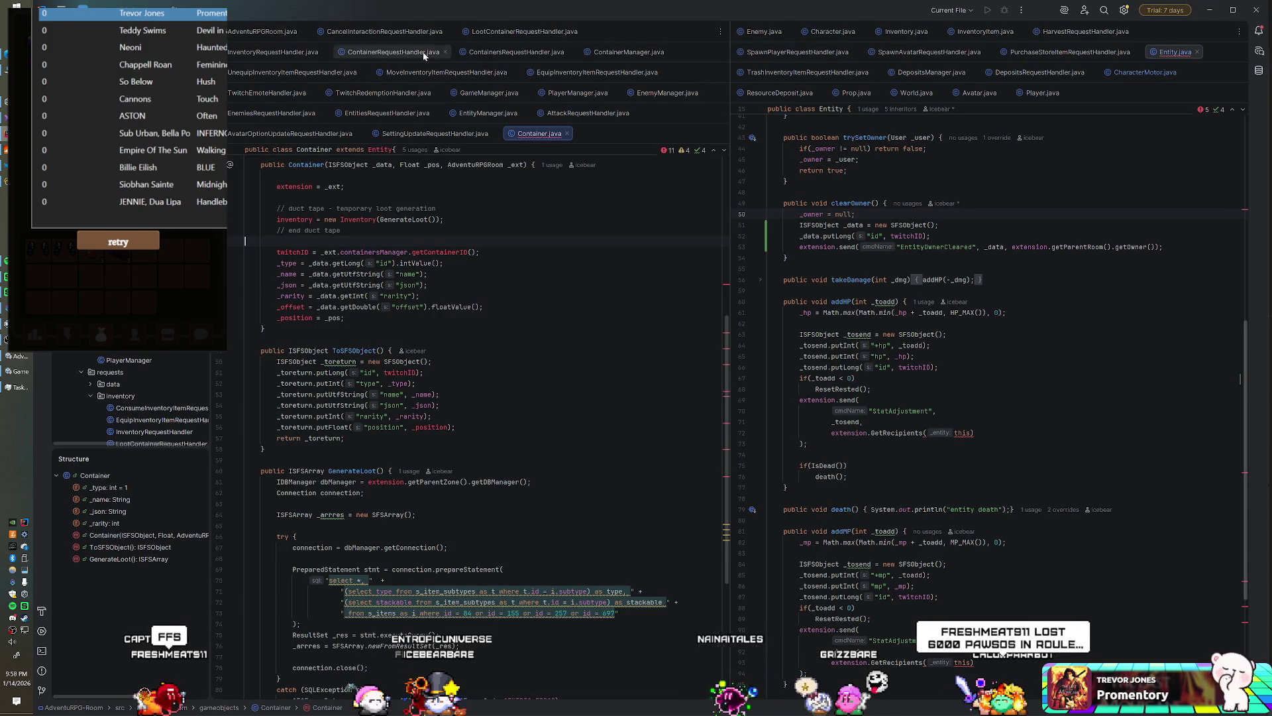
- Review LootContainerRequestHandler.java in IntelliJ, then return to the Unity editor
left_click(524, 32)
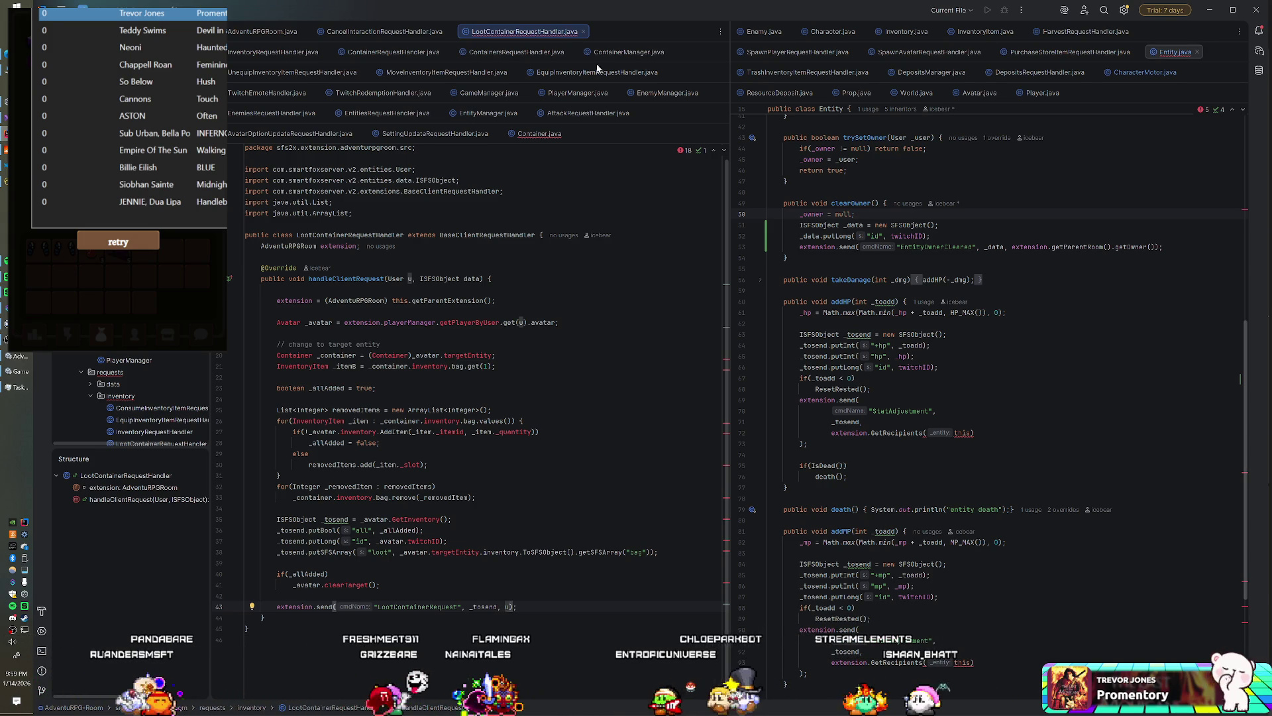
key("alt+Tab")
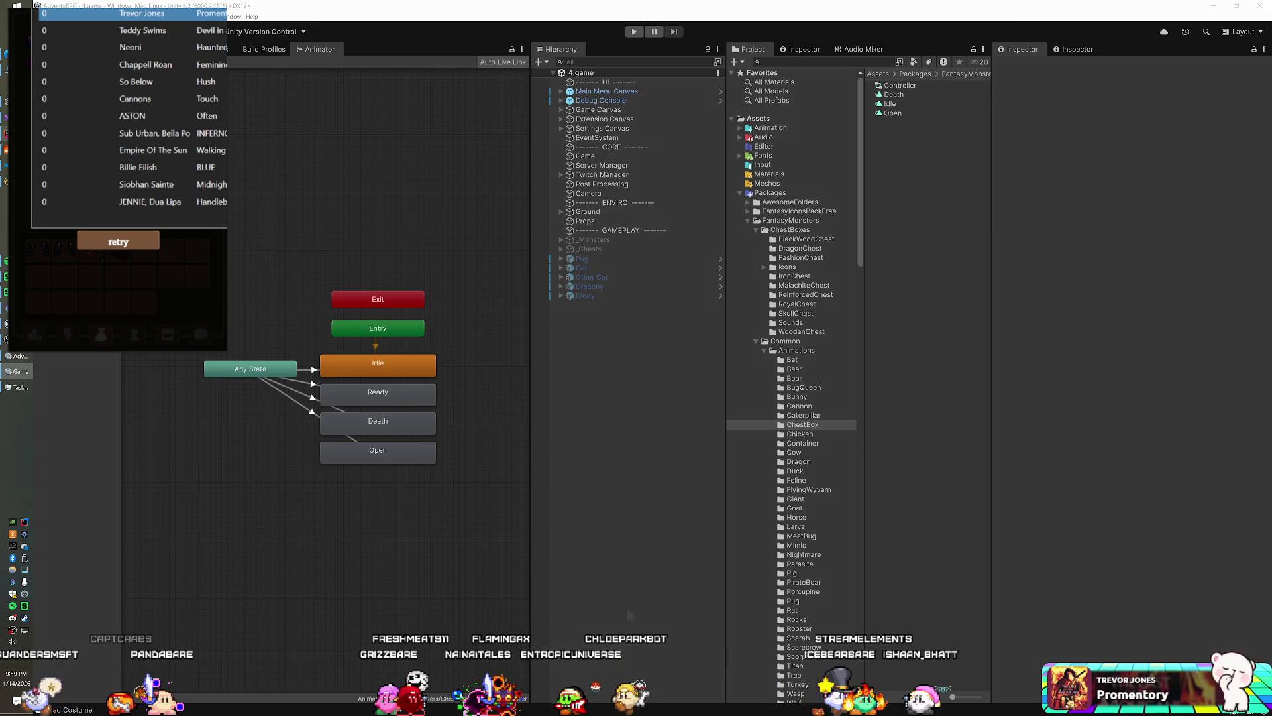
- Bring the running AdventuRPG game window to the front
key("alt+Tab")
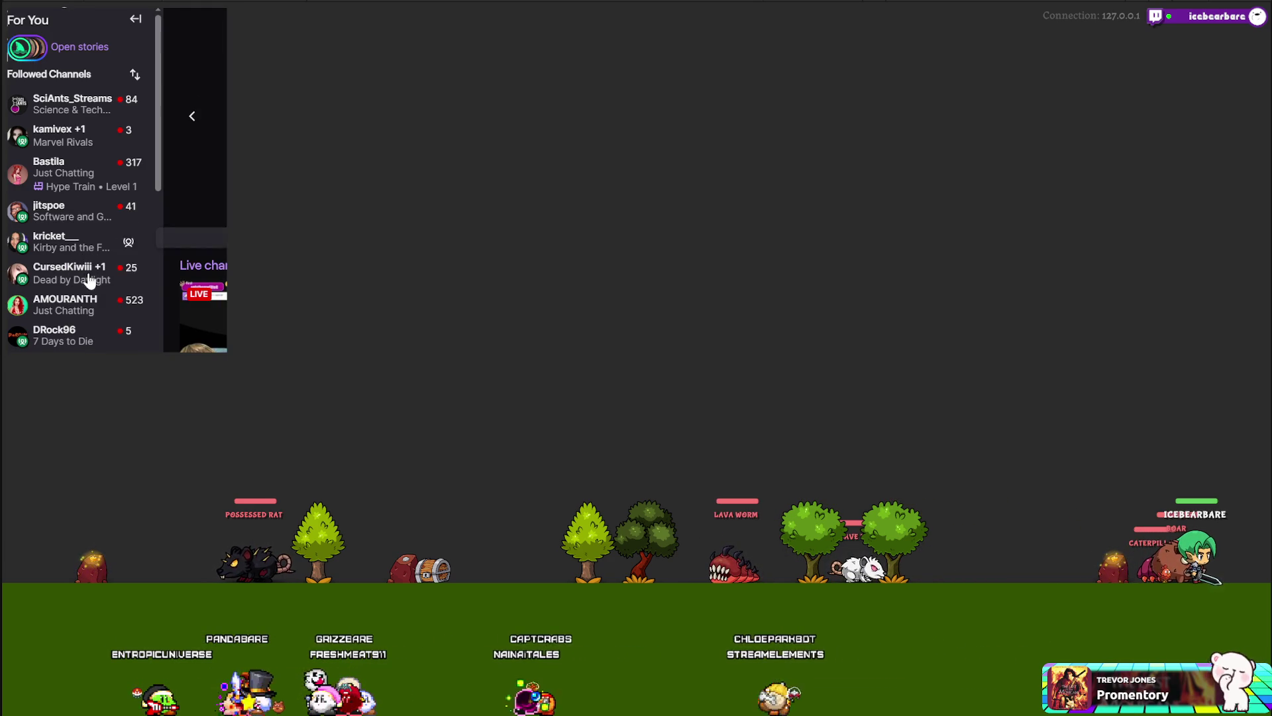
- Browse the Twitch Followed Channels list, then collapse the sidebar to icons
scroll(60, 297, "down", 1)
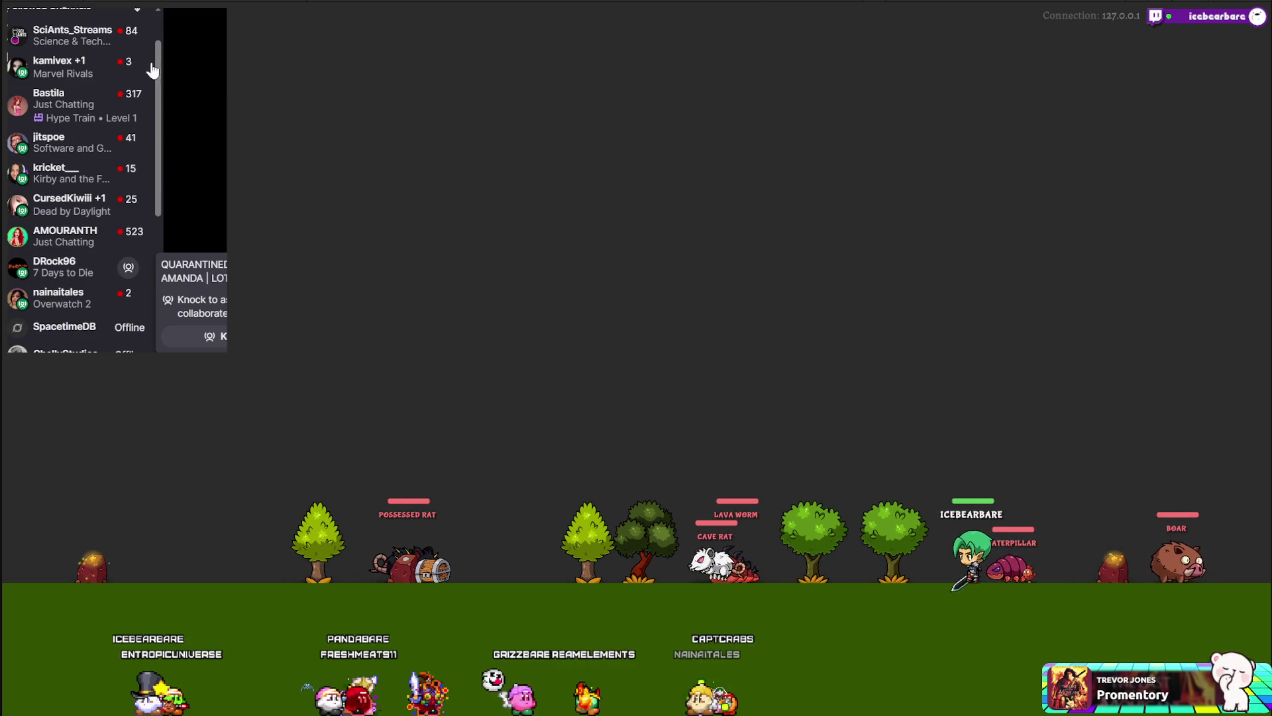
scroll(140, 41, "up", 1)
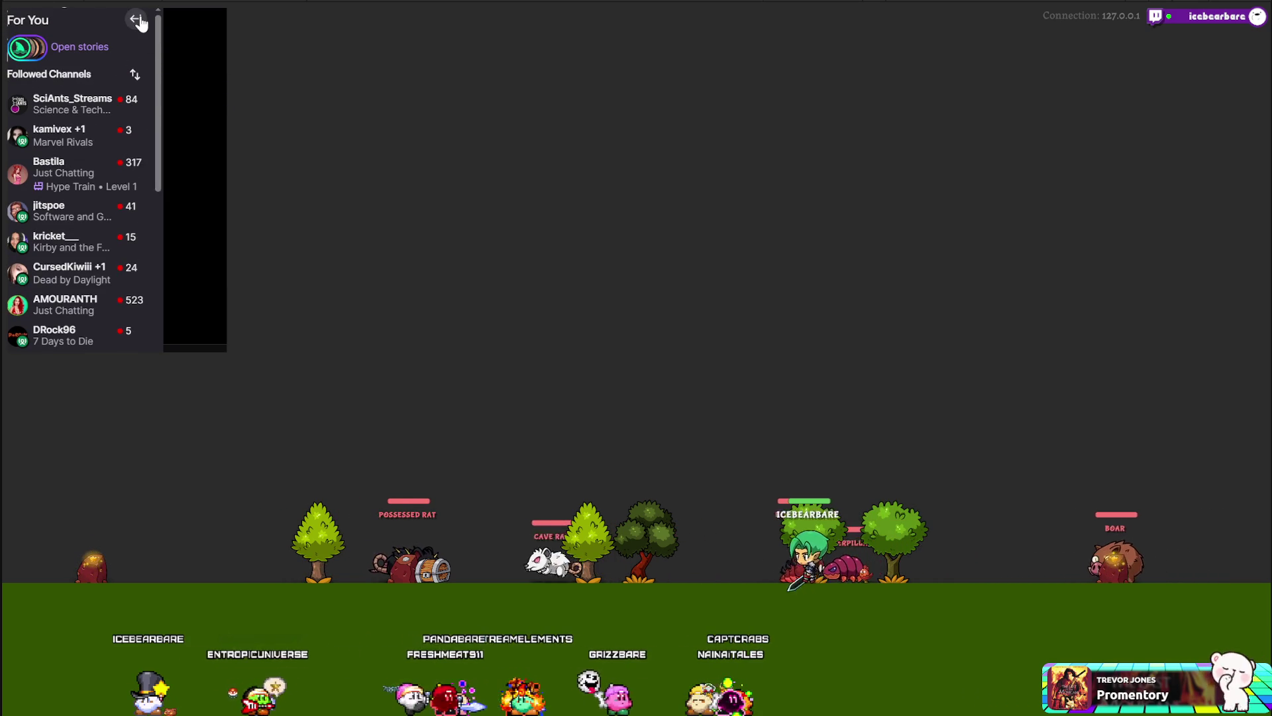
left_click(138, 20)
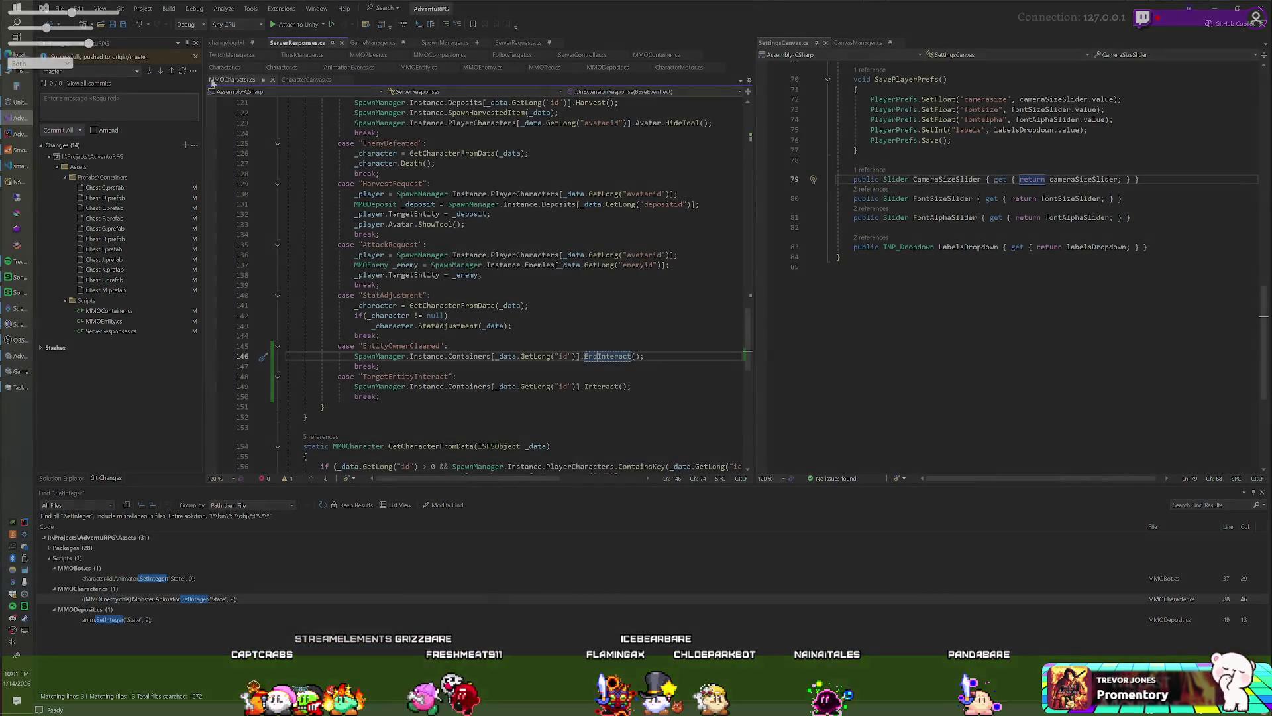
- Change the changelog's top version from v0.8.5e to v0.8.5g and save it
left_click(225, 44)
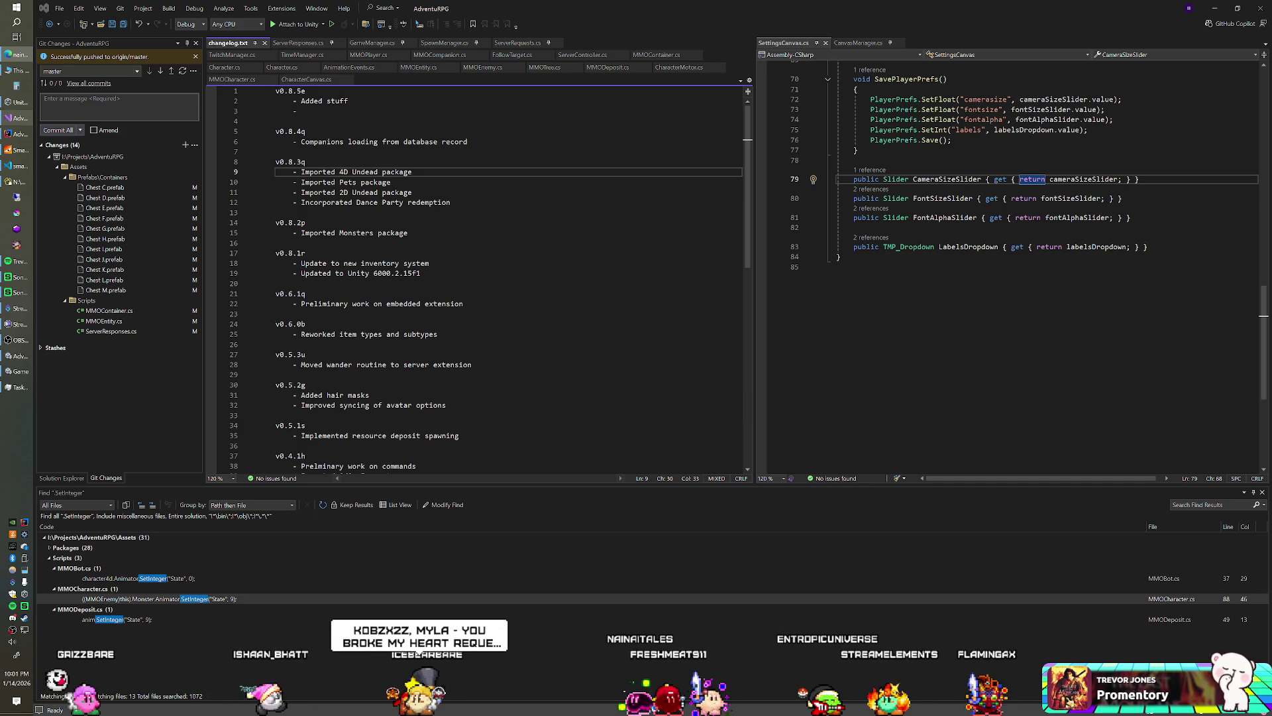
left_click(734, 21)
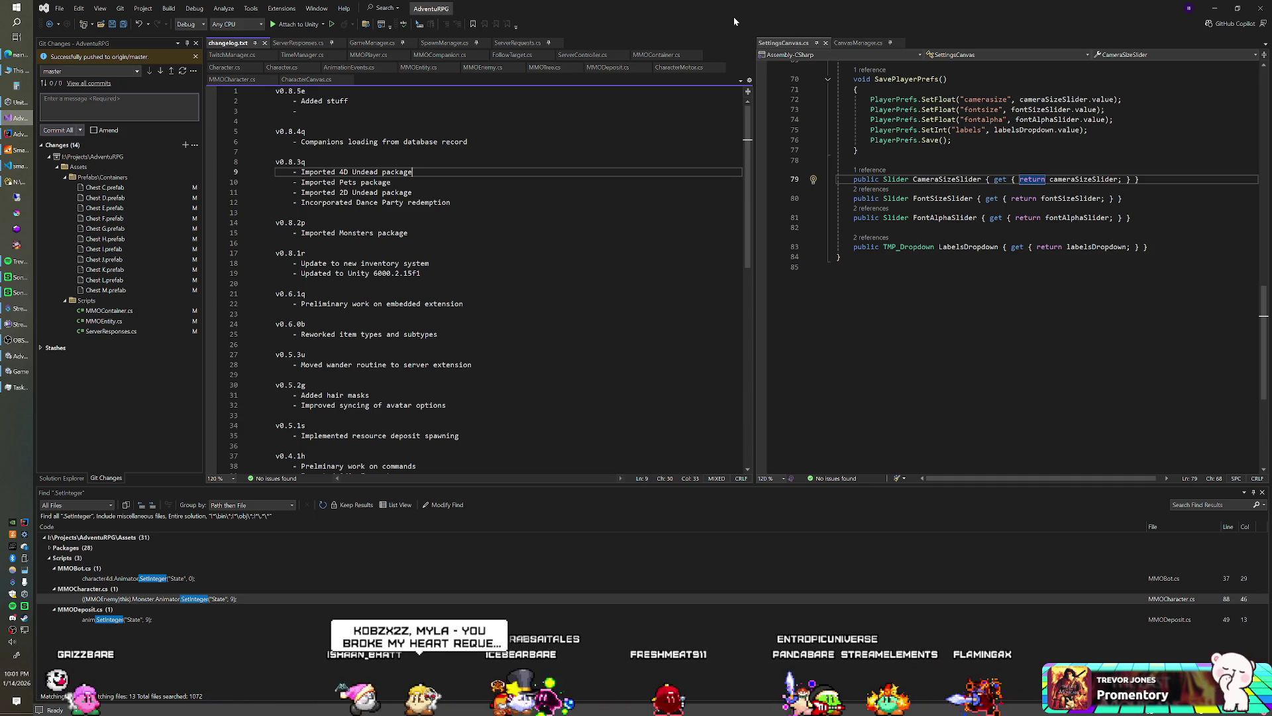
left_click(306, 90)
key("BackSpace")
type("g")
key("ctrl+s")
key("shift+Home")
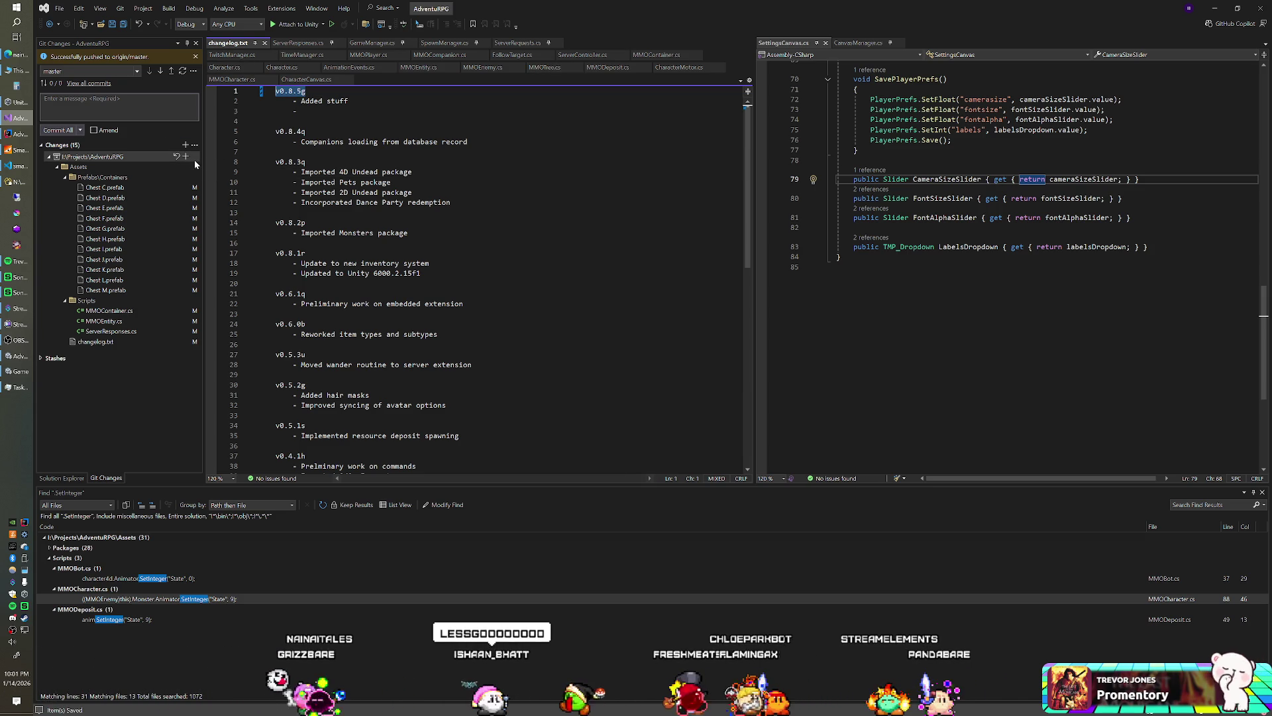
- Commit all client changes as v0.8.5g and push them to master
left_click(113, 106)
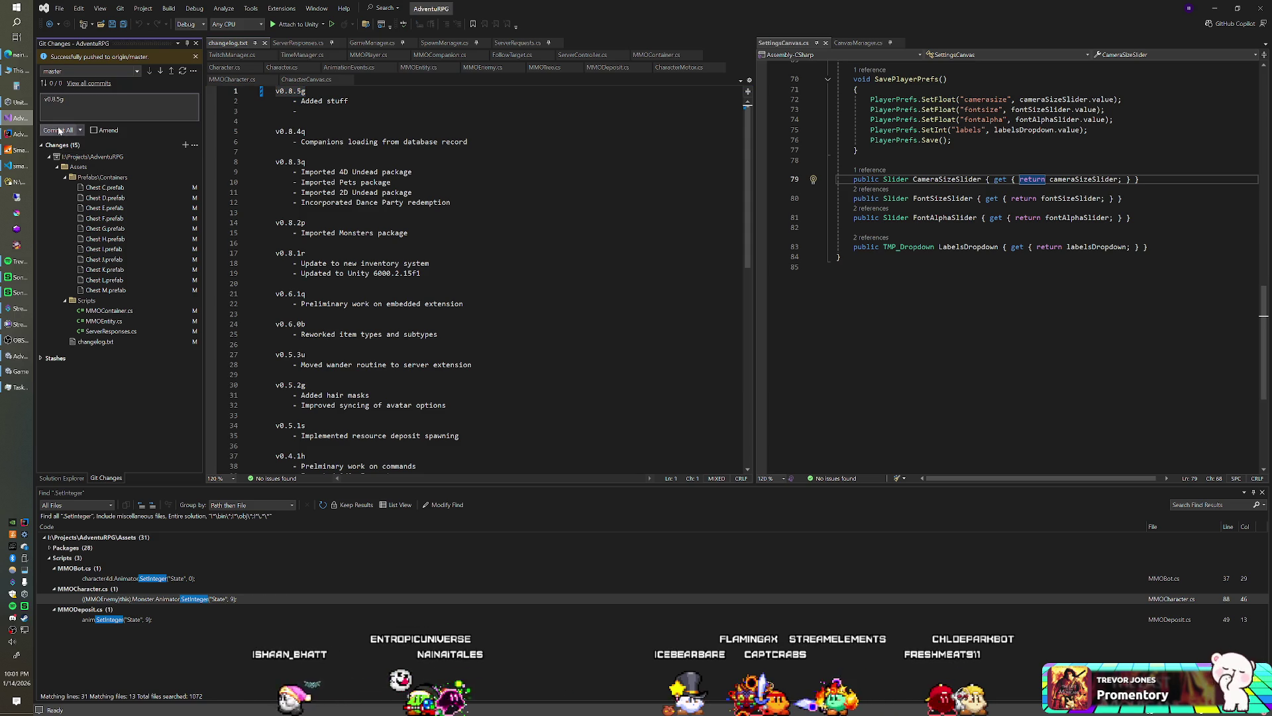
left_click(59, 131)
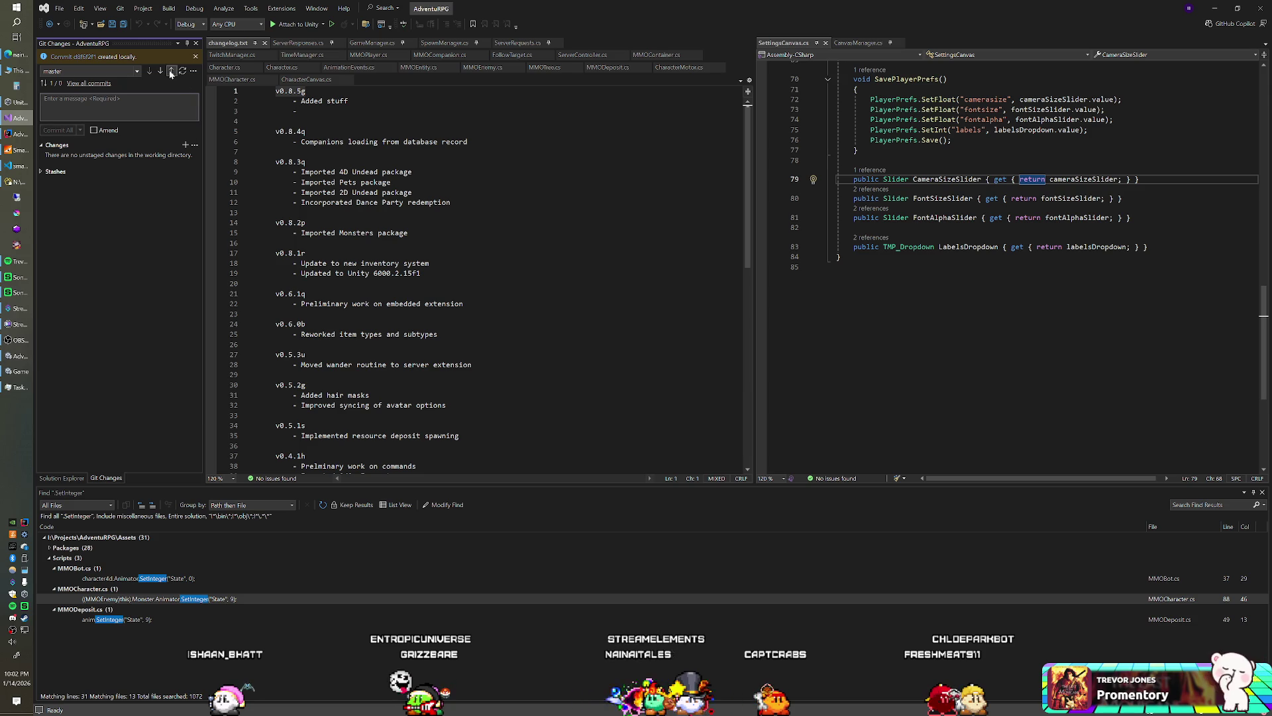
left_click(171, 71)
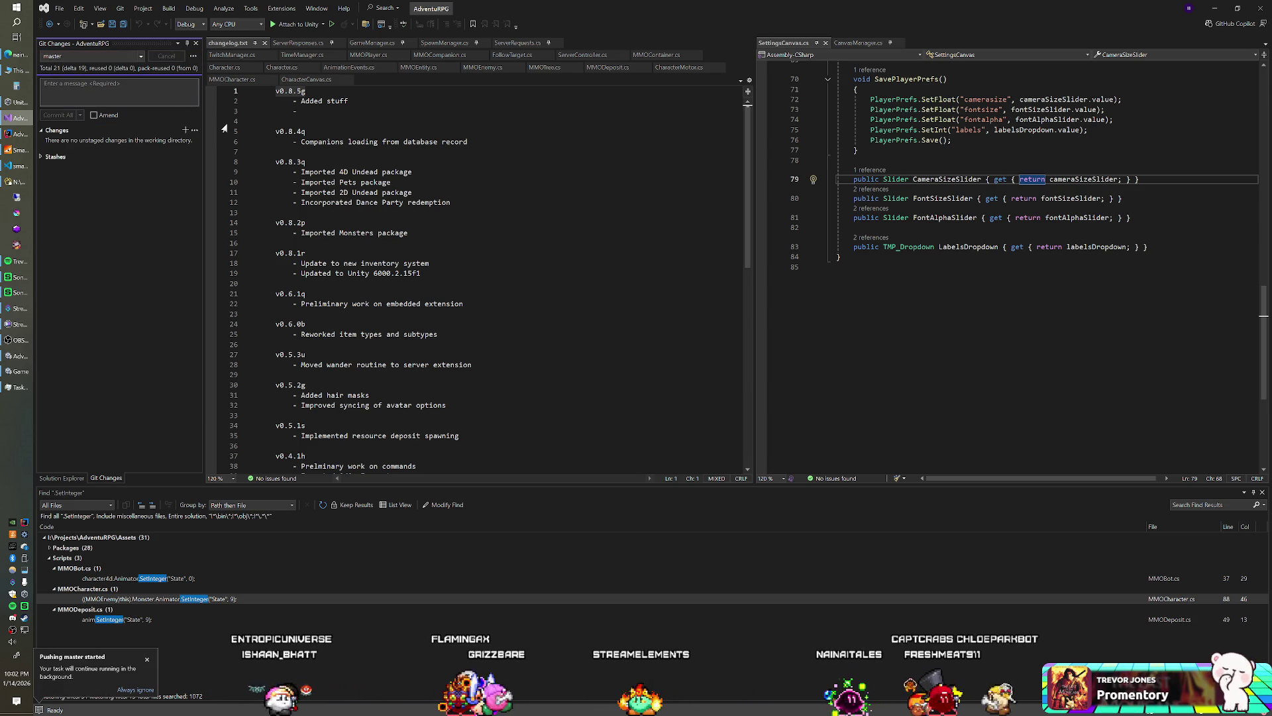
key("alt+Tab")
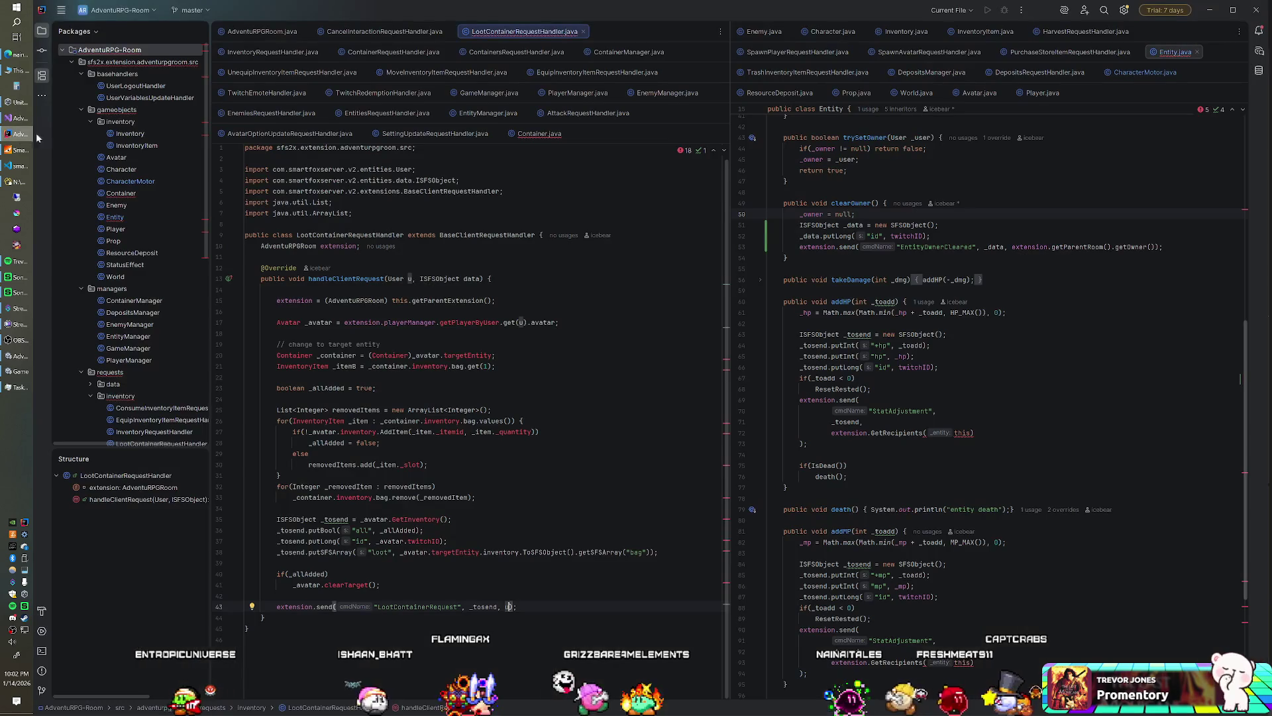
- Commit all nine server files as v0.8.5g despite failed checks and push to origin master
left_click(41, 51)
left_click(73, 67)
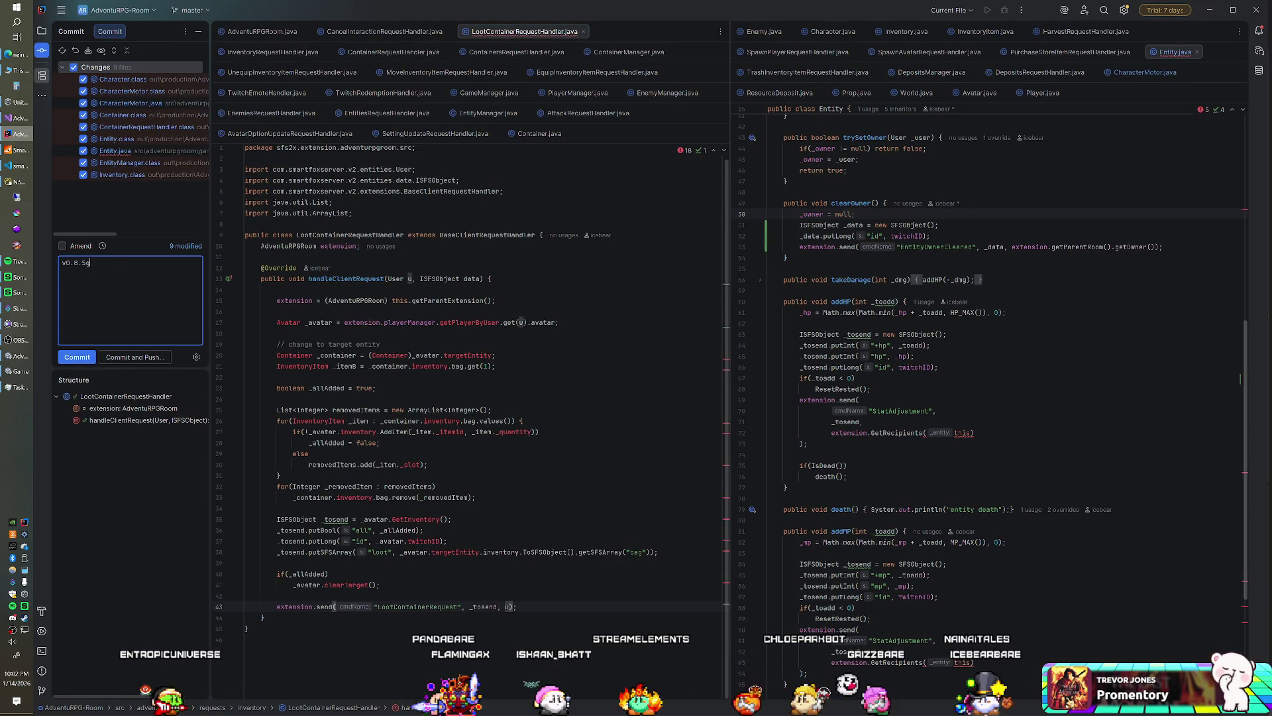
left_click(136, 357)
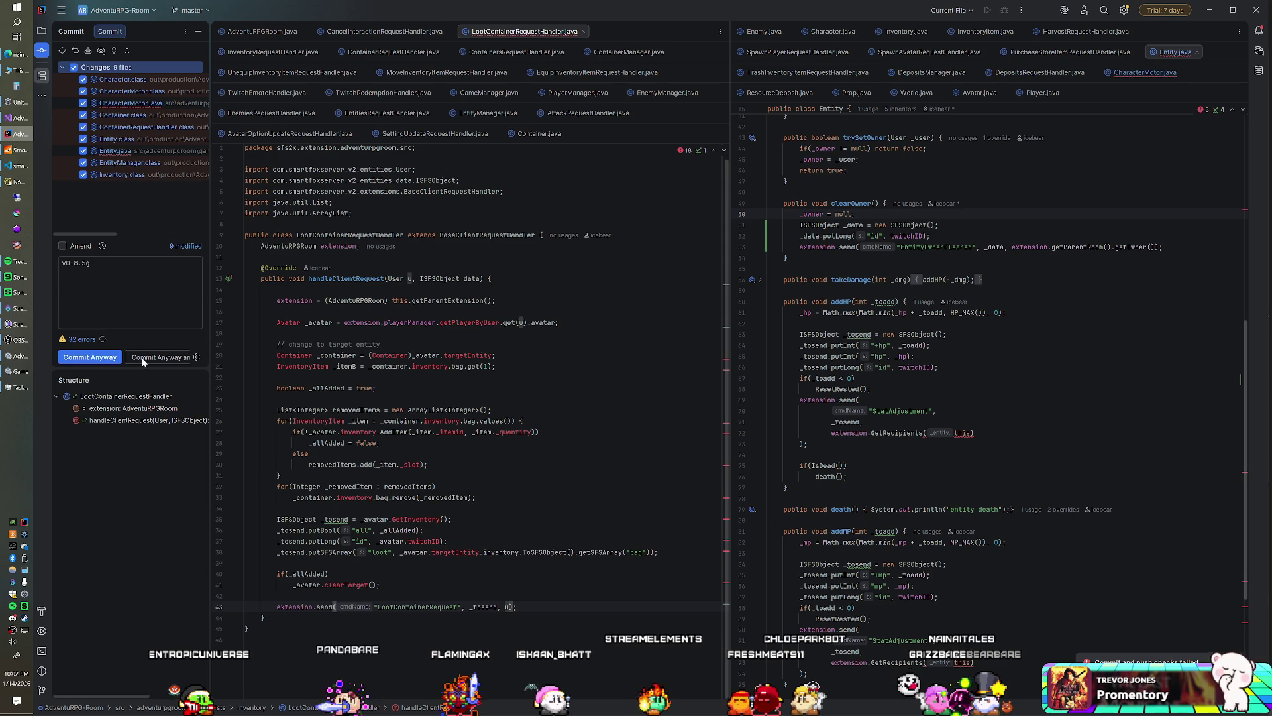
left_click(142, 358)
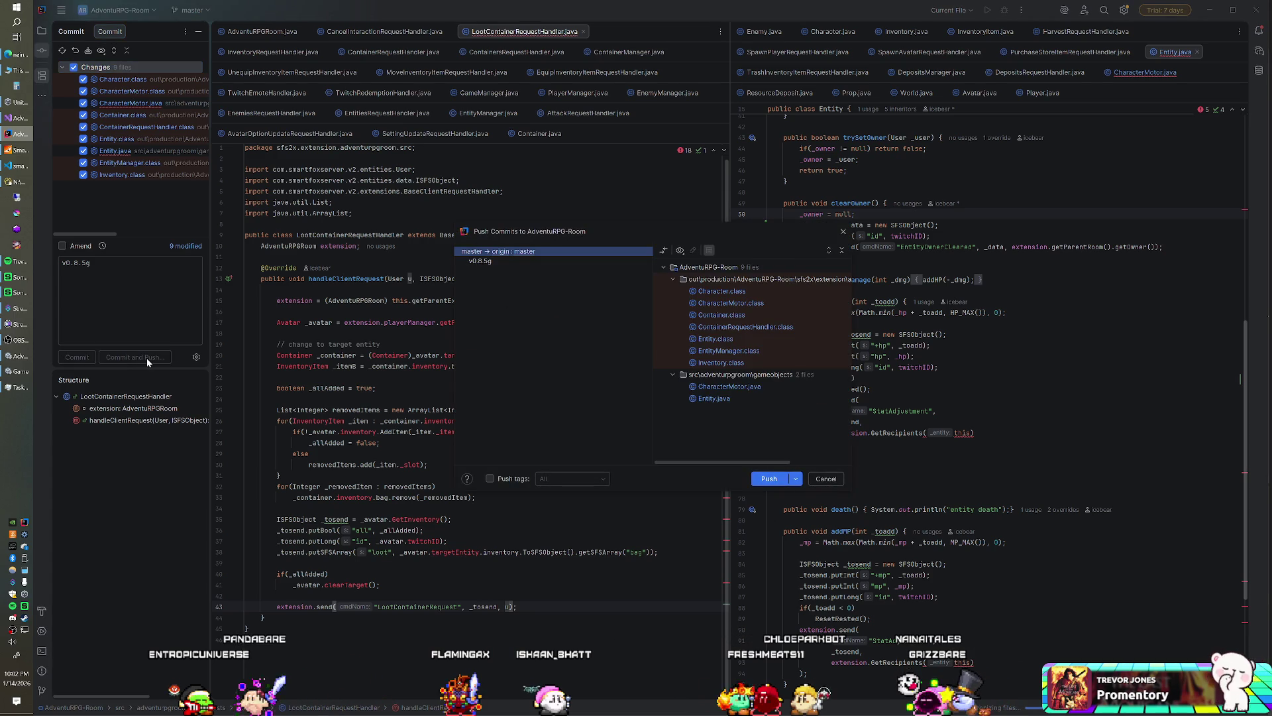
left_click(768, 479)
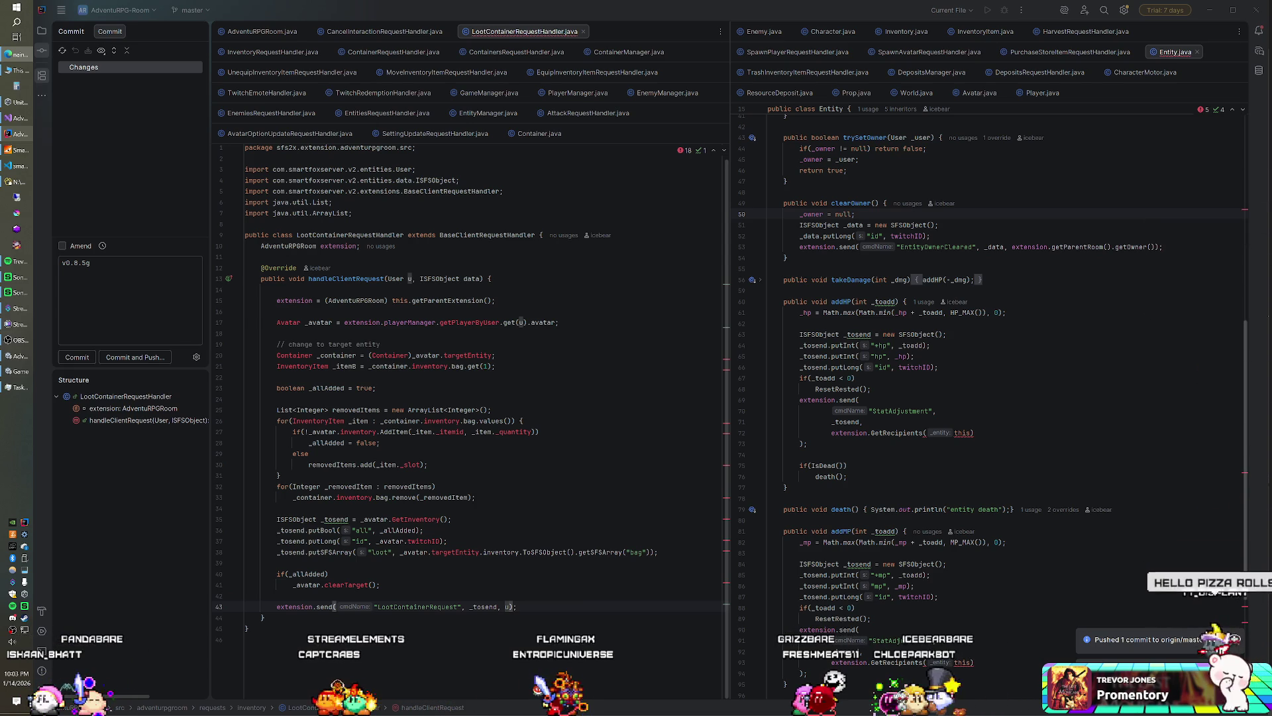
key("alt+Tab")
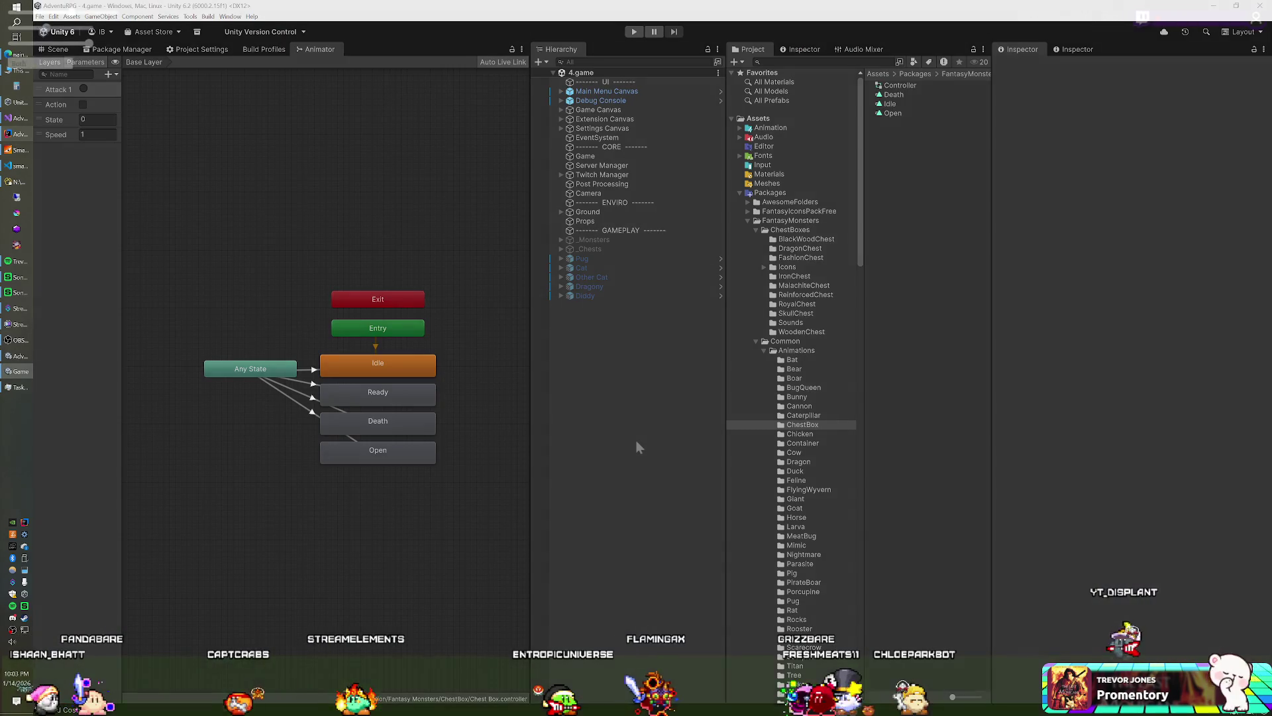
- Start Unity Play mode, spawning chest, tree, rock and monster clones
key("alt+Tab")
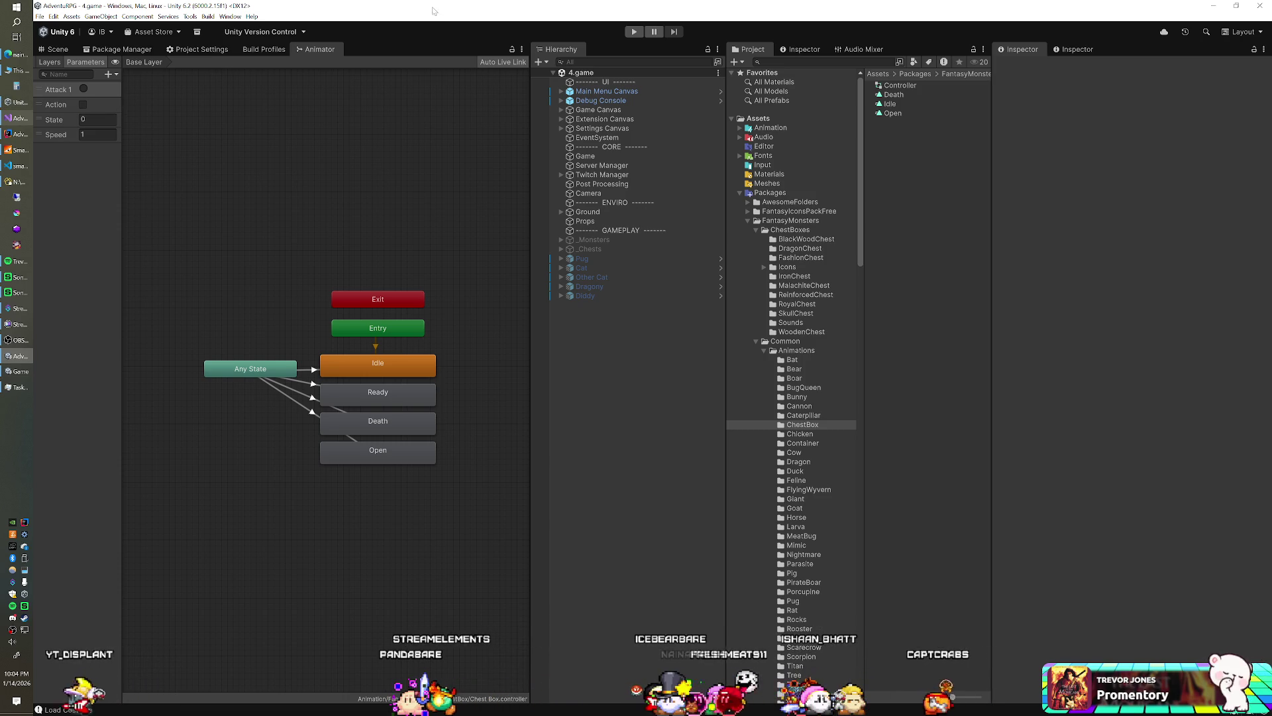
left_click(634, 32)
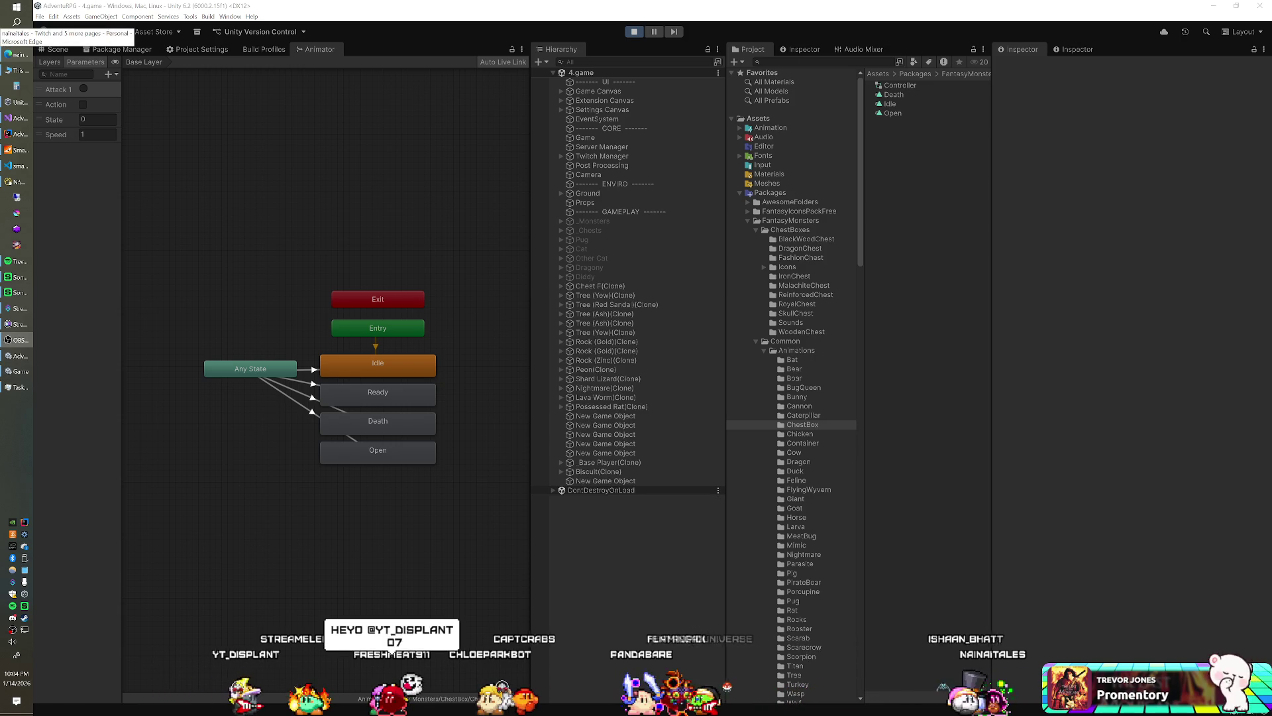
- Show the character's action choices and send the character to Harvest
left_click(16, 54)
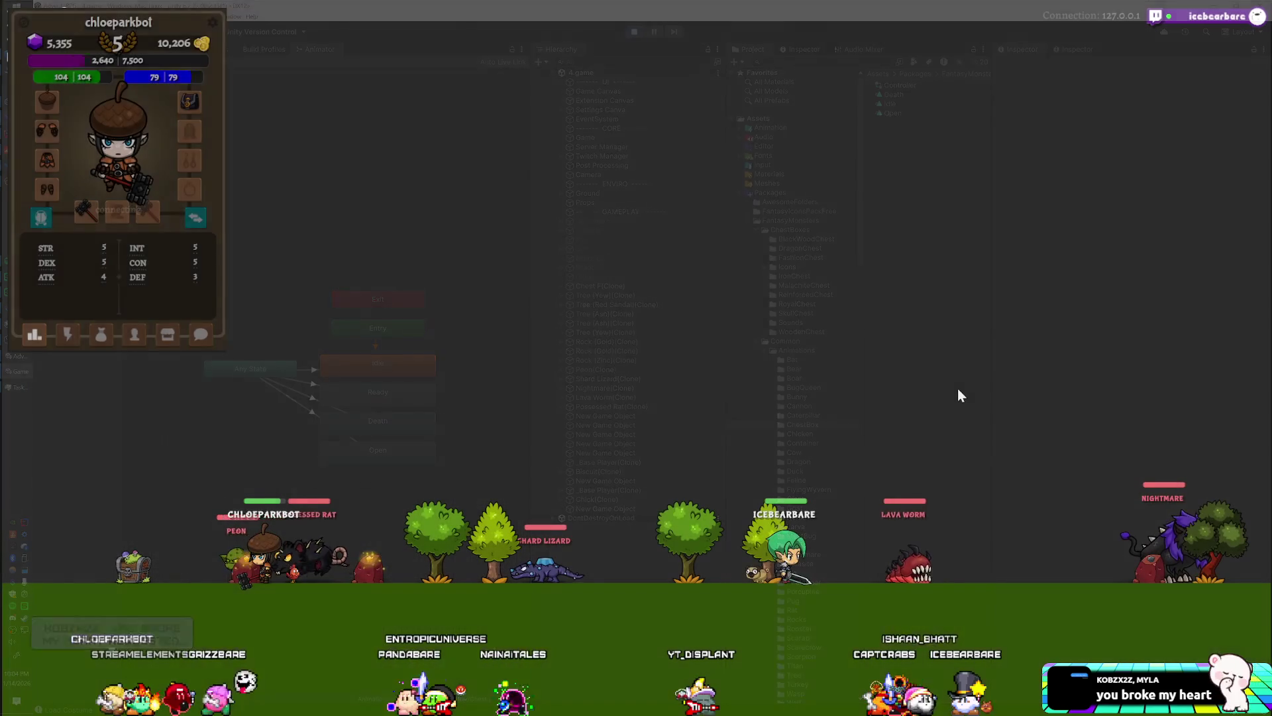
left_click(67, 334)
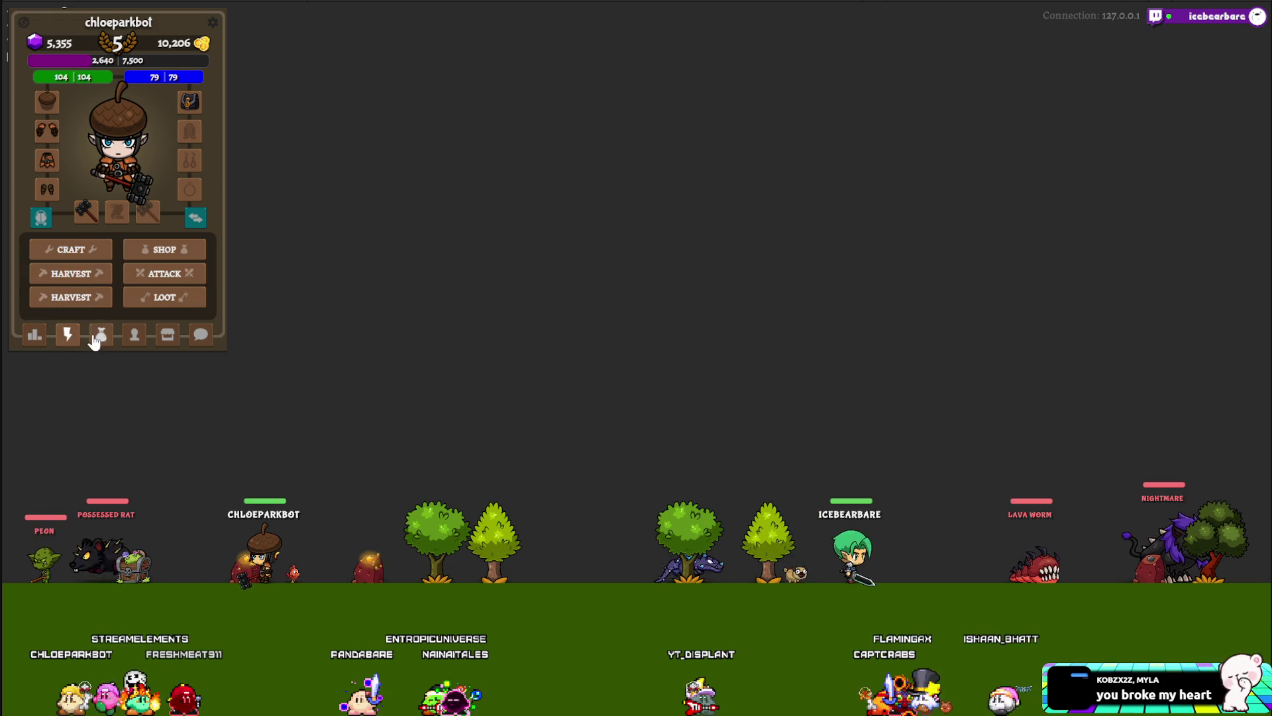
left_click(88, 279)
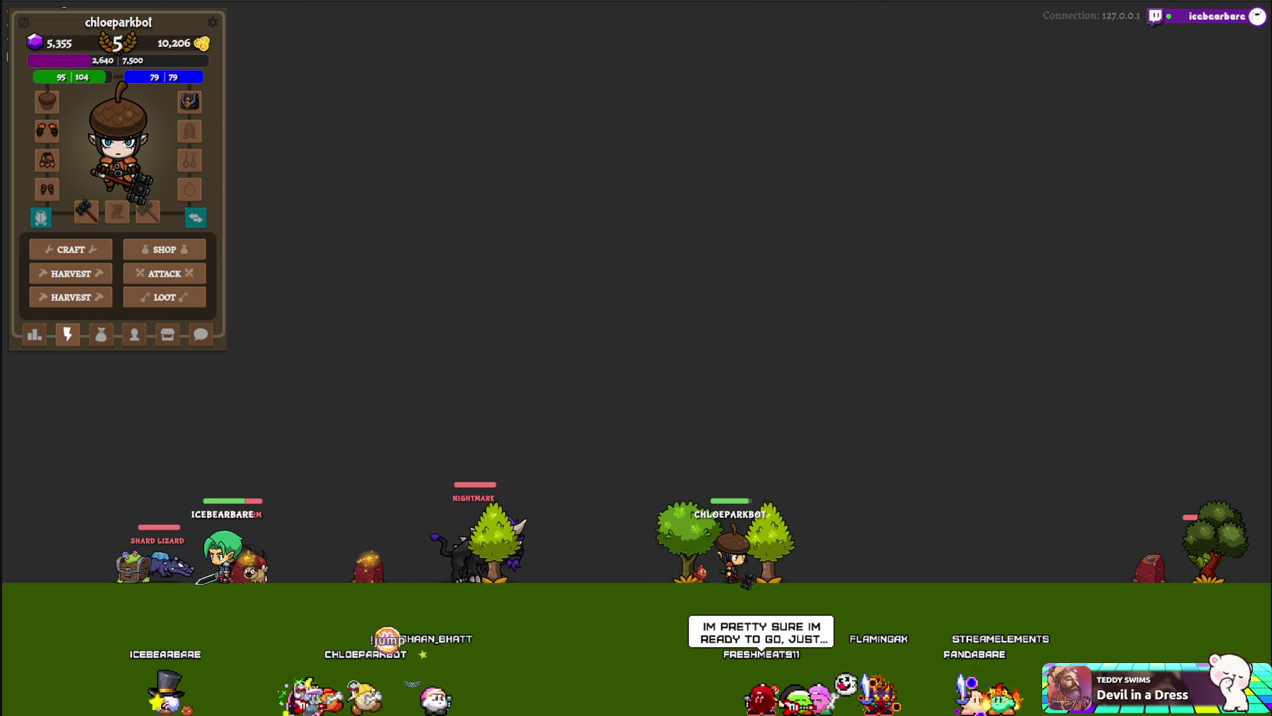
- Loot All from the Shard Lizard Corpse and view the inventory's new items
left_click(179, 304)
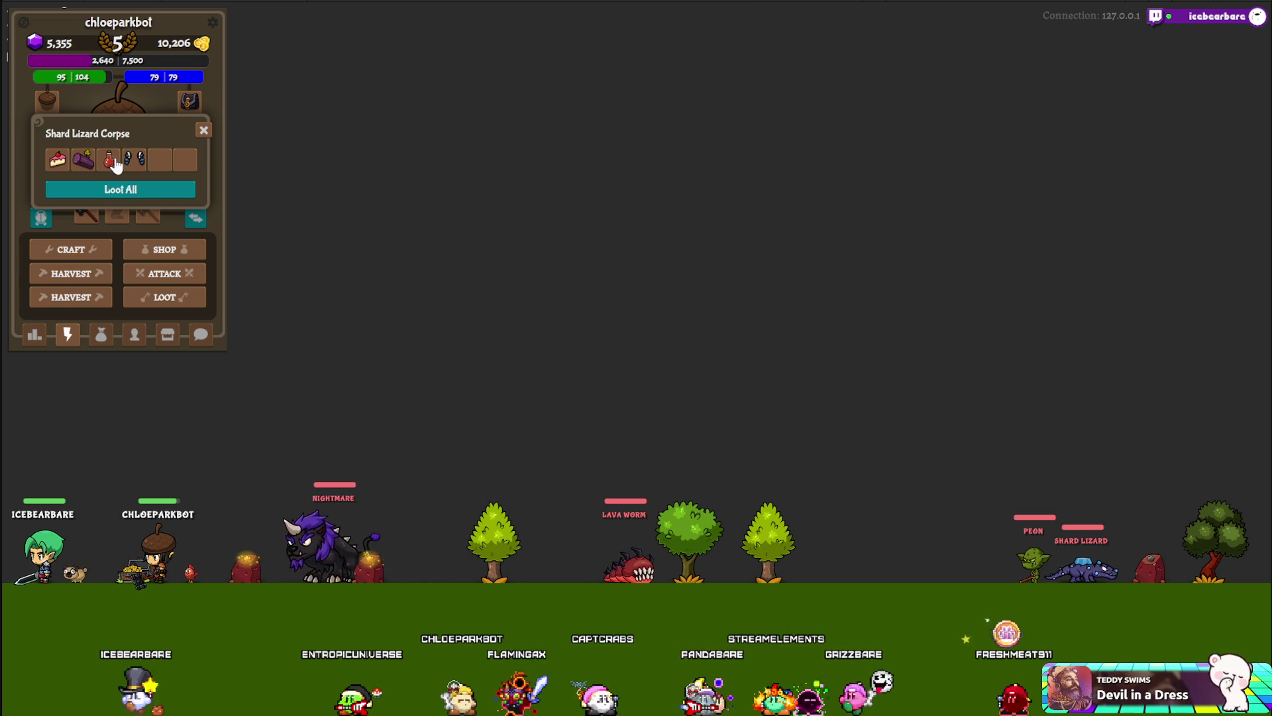
left_click(110, 192)
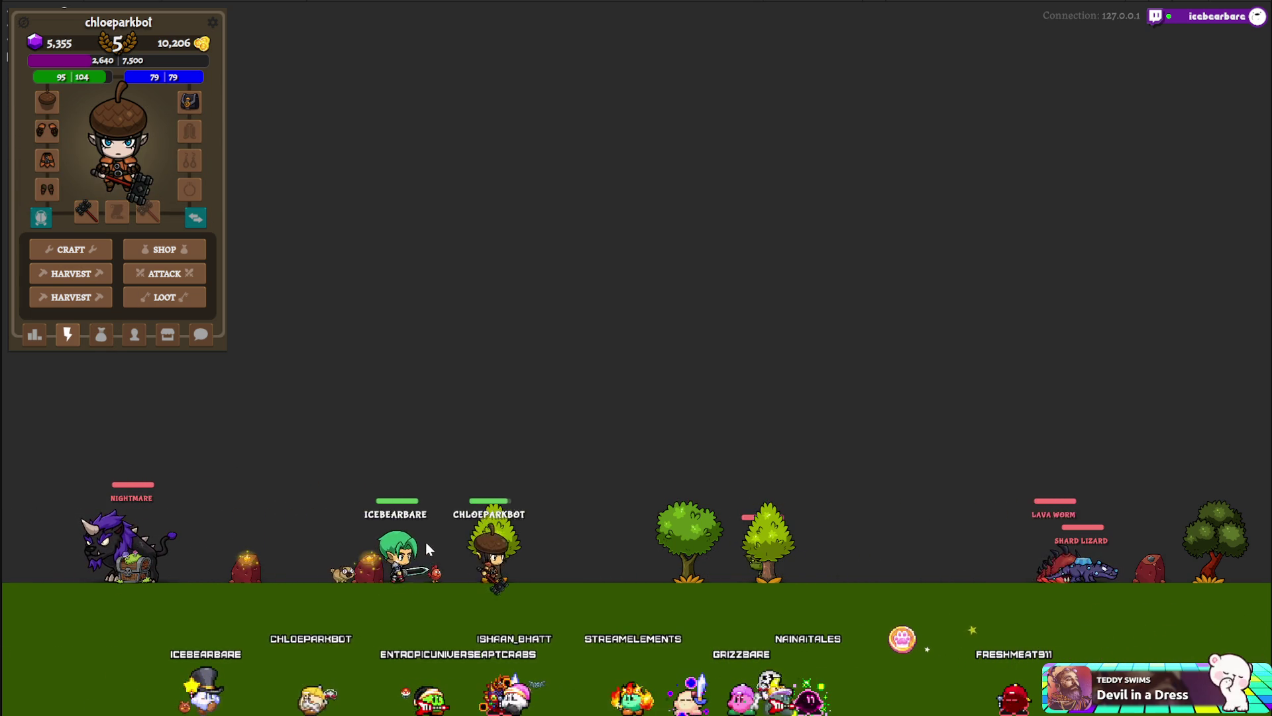
left_click(101, 335)
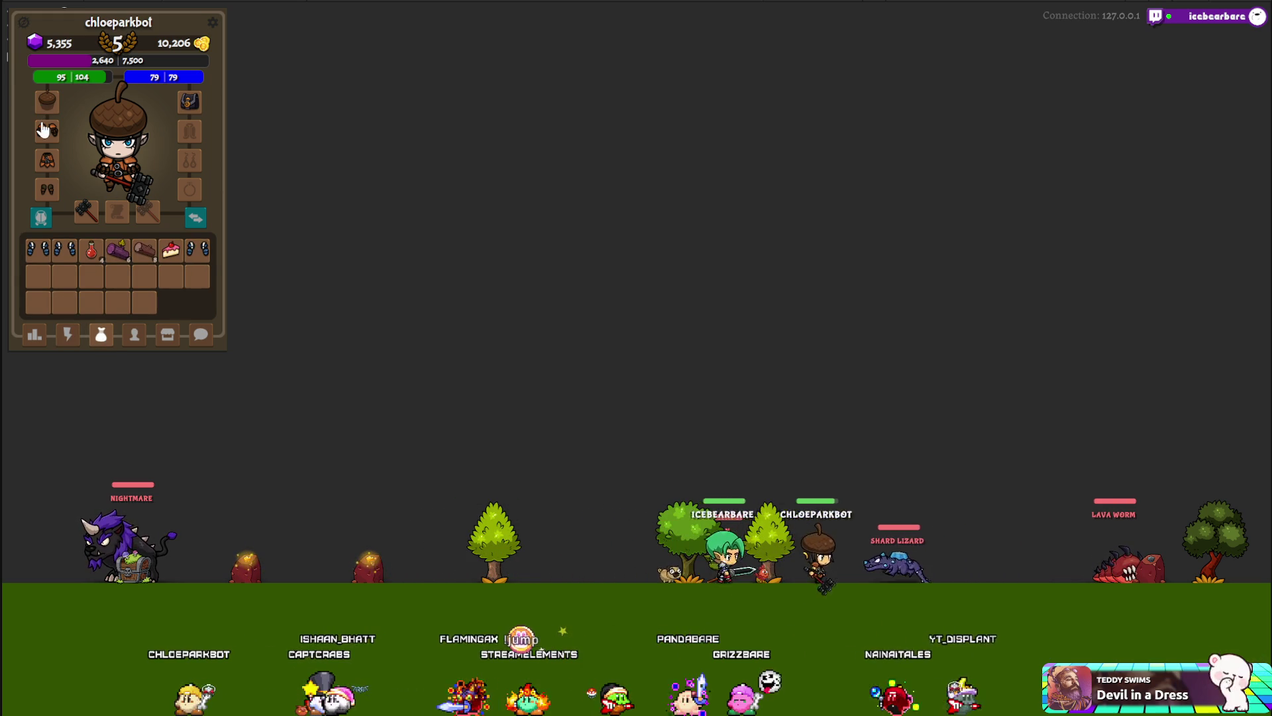
- Swap the brown gloves for the blue hand item, keeping the acorn helmet on
left_click_drag(48, 101, 96, 302)
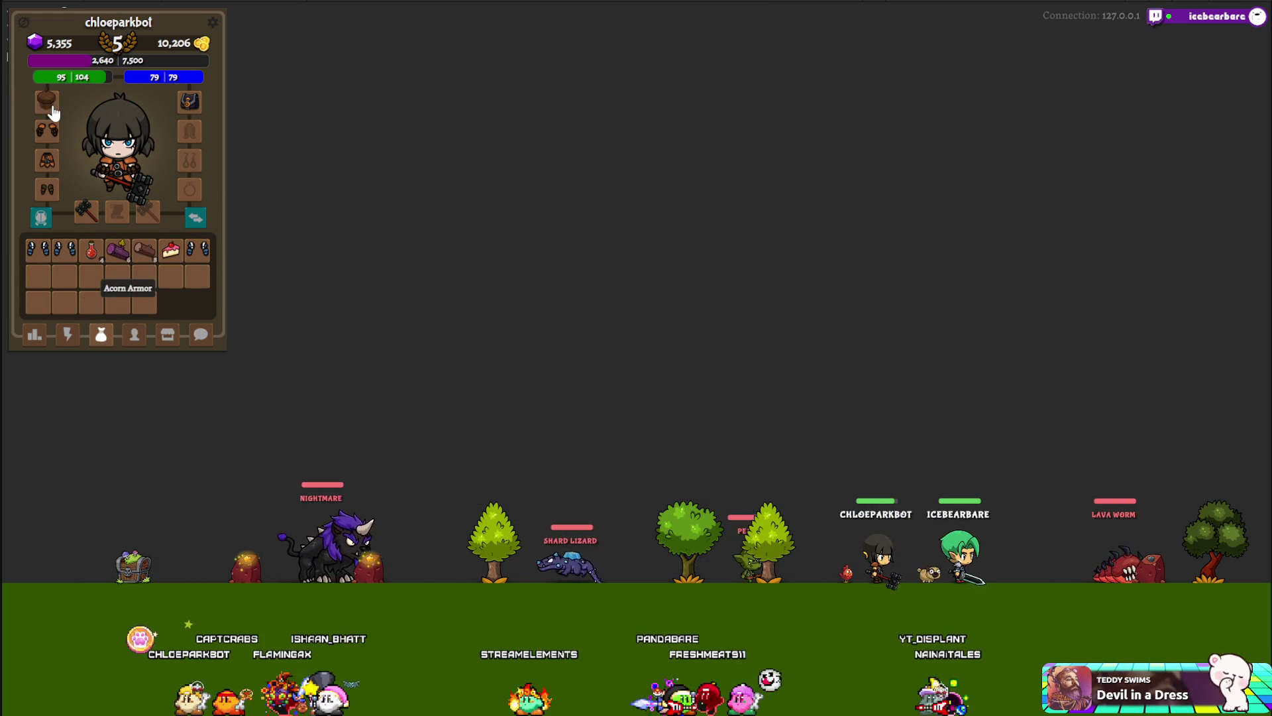
left_click(78, 249)
left_click(69, 252)
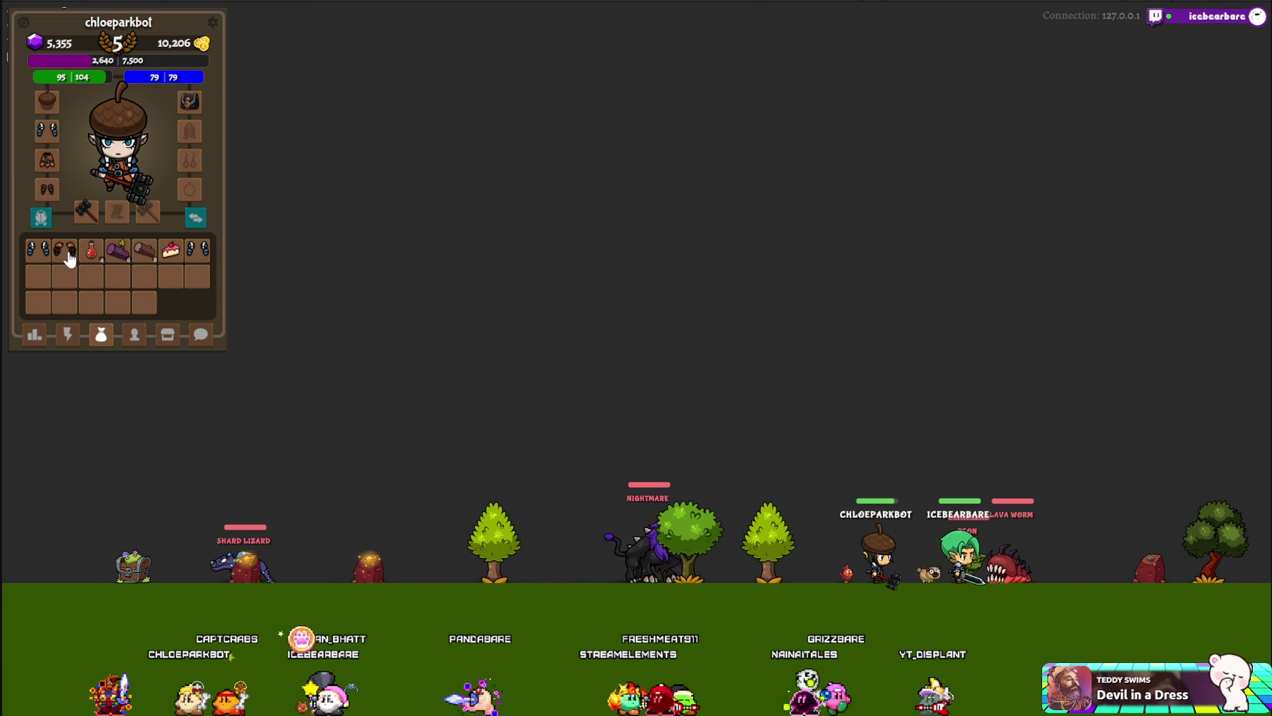
- Eat the cake to restore health to 104/104, re-equip the Acorn Armor helmet, and open settings
left_click(171, 255)
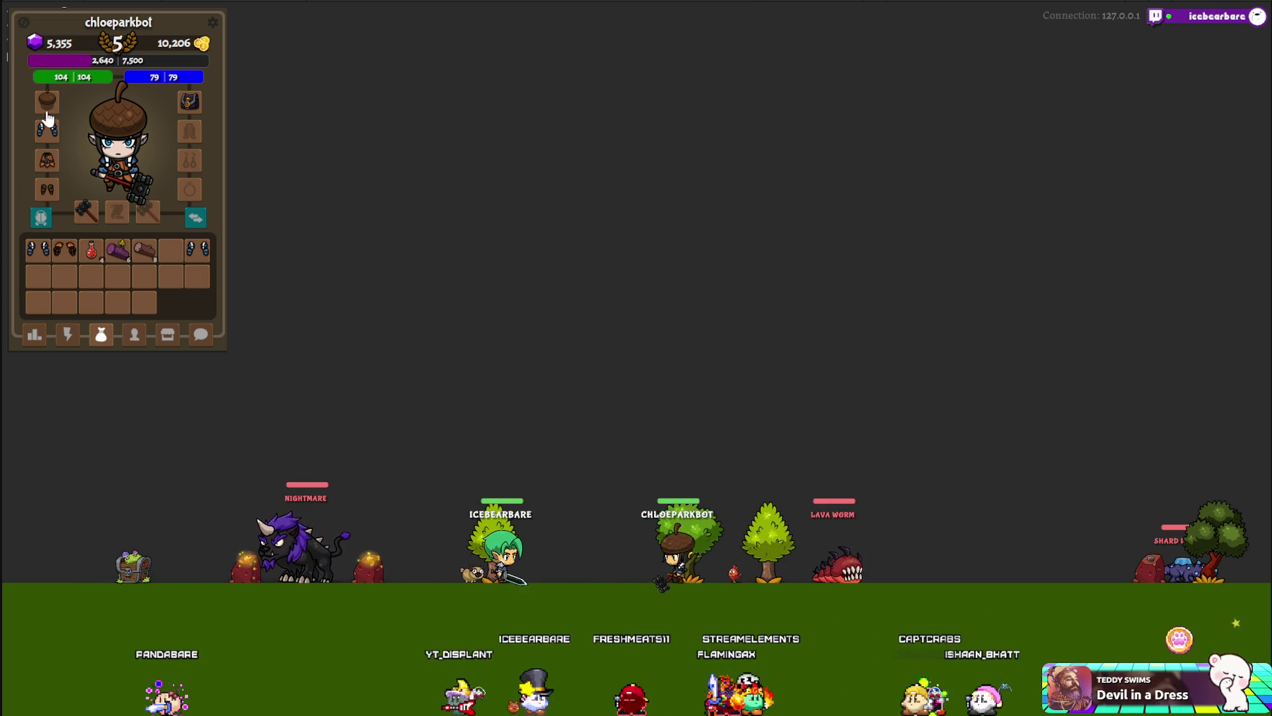
left_click_drag(47, 114, 66, 277)
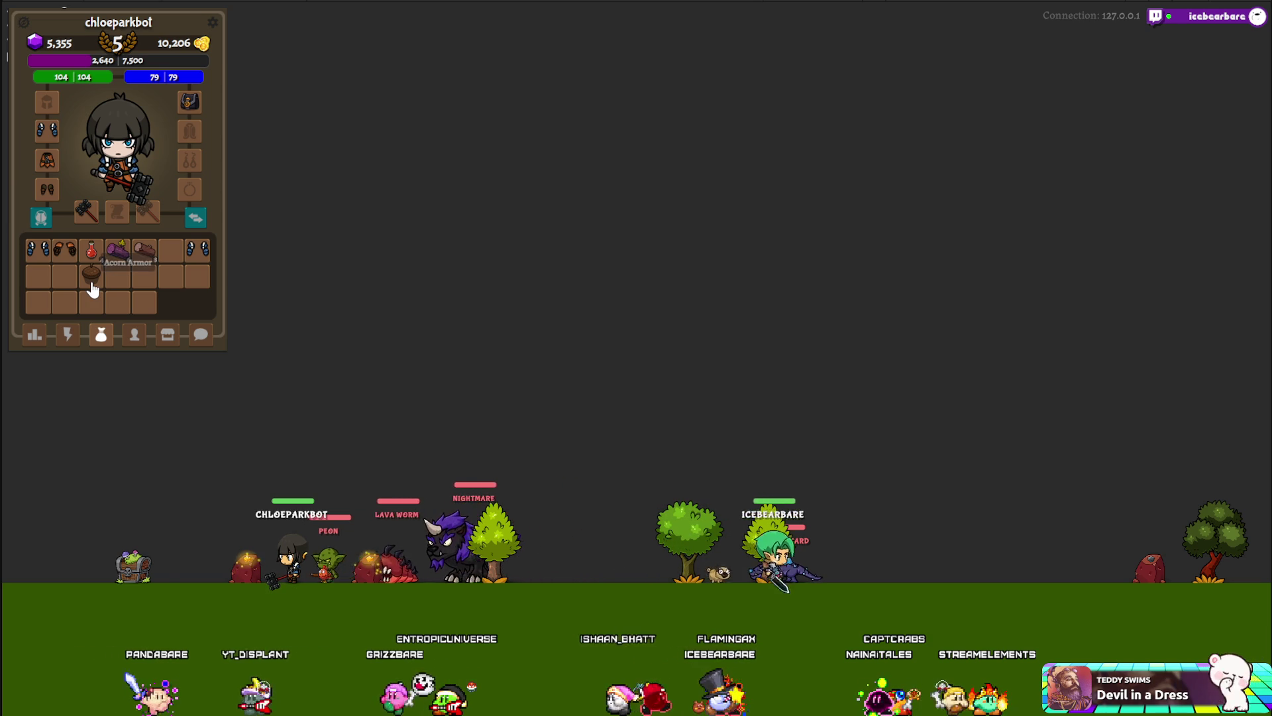
left_click_drag(98, 257, 109, 151)
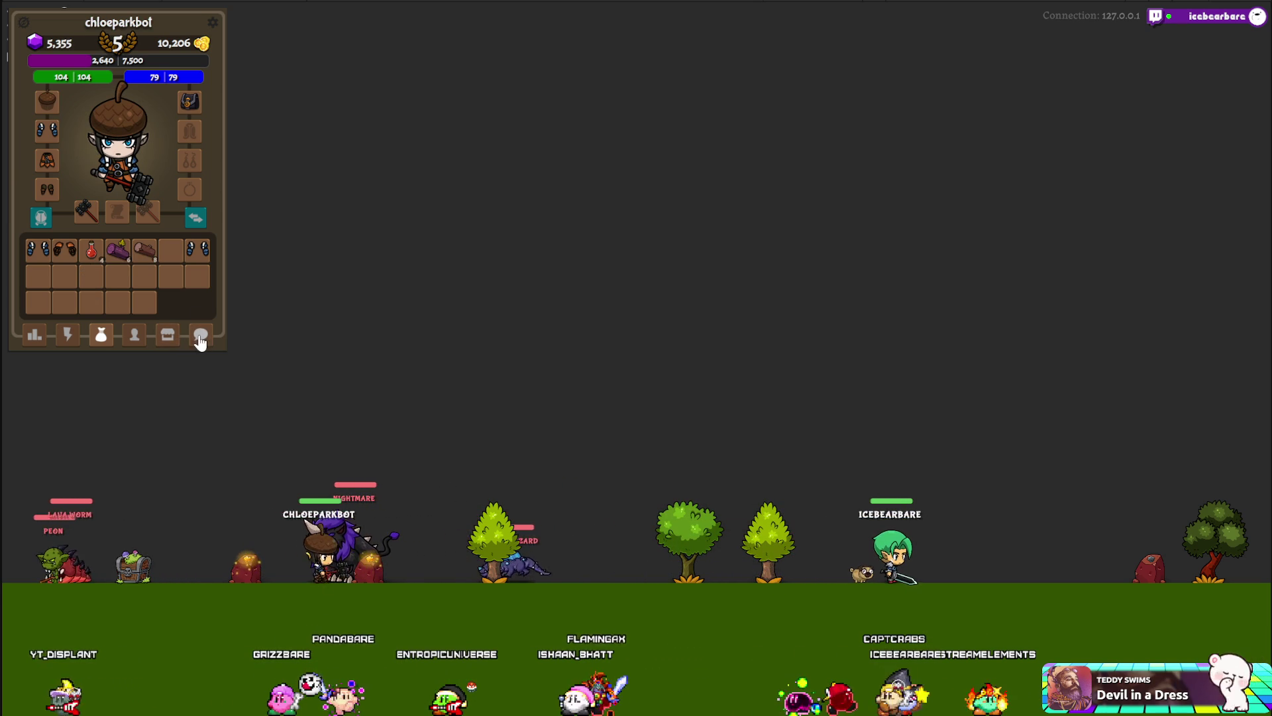
left_click(213, 24)
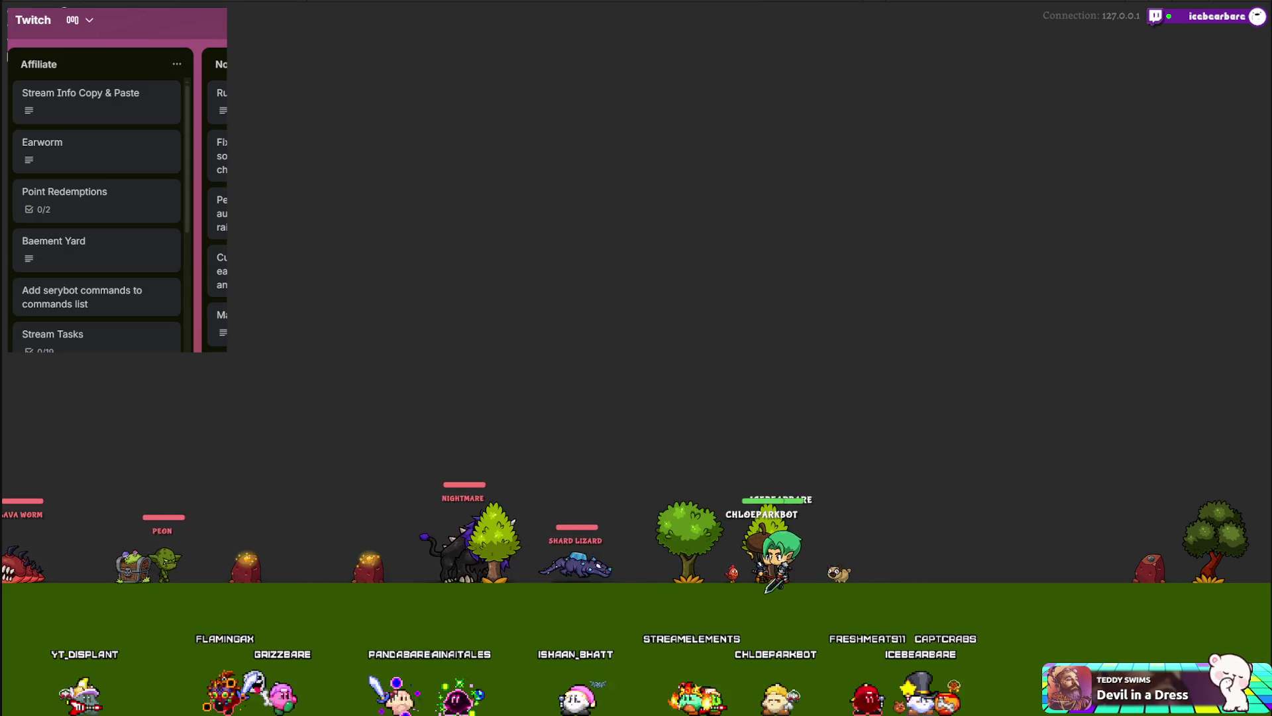
- Show Trello's sidebar listing boards and workspaces
left_click(85, 28)
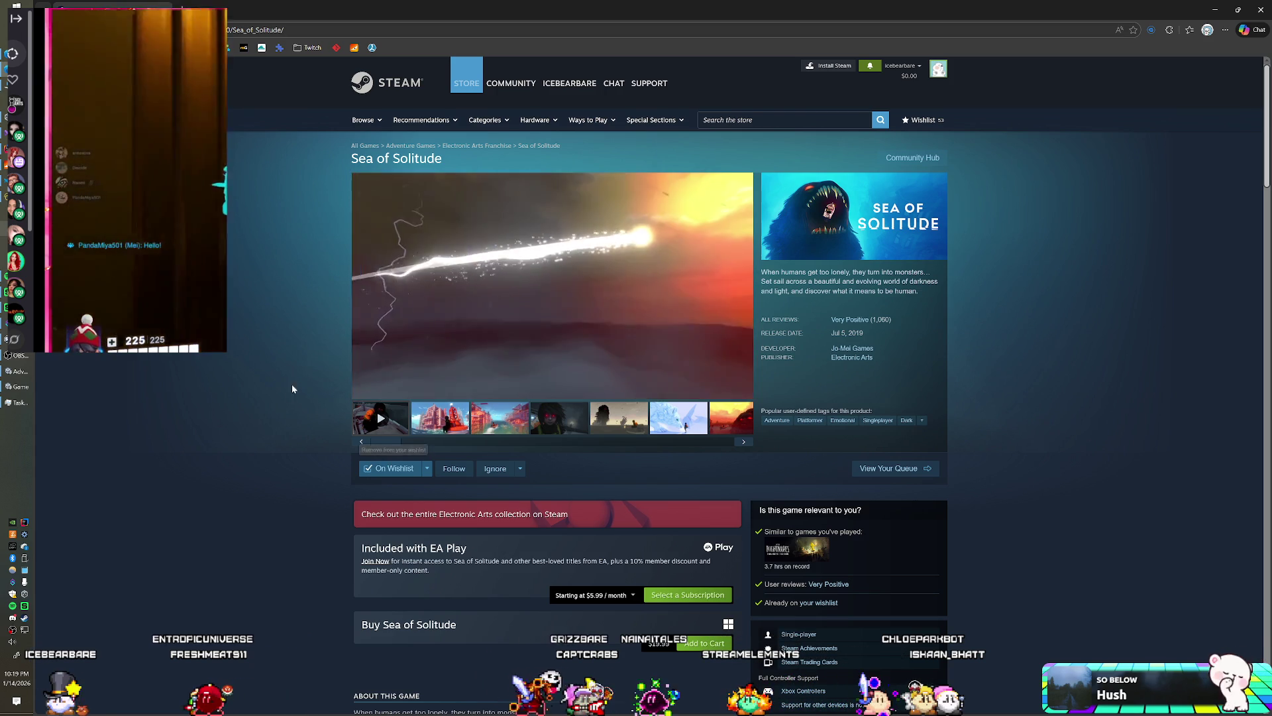
- Move the Sea of Solitude store window to the right edge to uncover the editors
mouse_move(481, 7)
left_mouse_down()
mouse_move(481, 218)
mouse_move(1271, 159)
left_mouse_up()
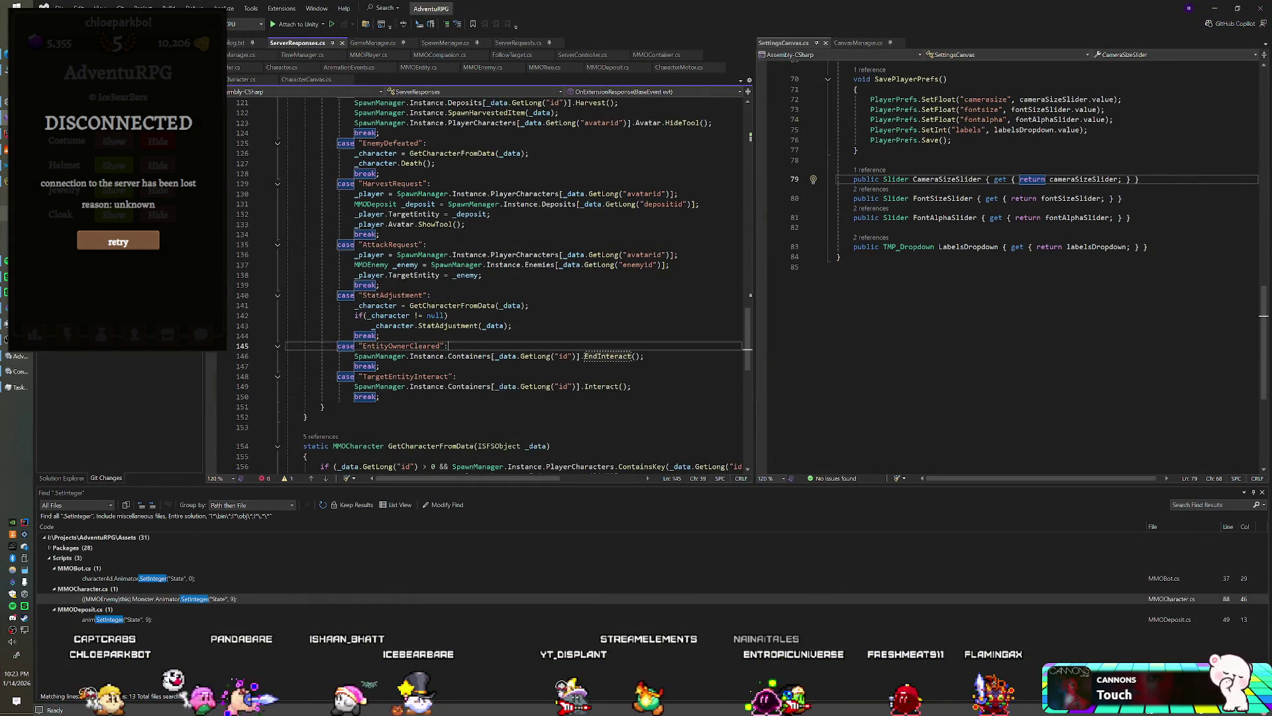
- Start, then undo, a null-check line in the EntityOwnerCleared case and switch to IntelliJ IDEA
key("Return")
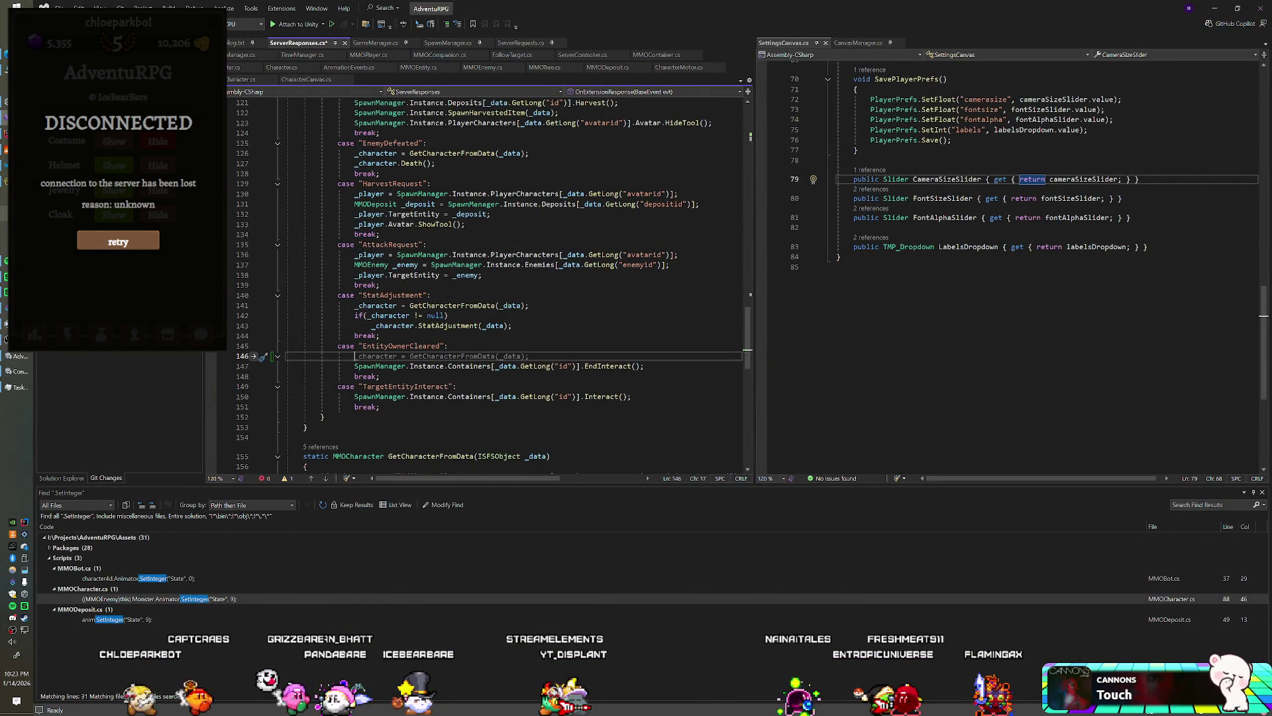
type("_")
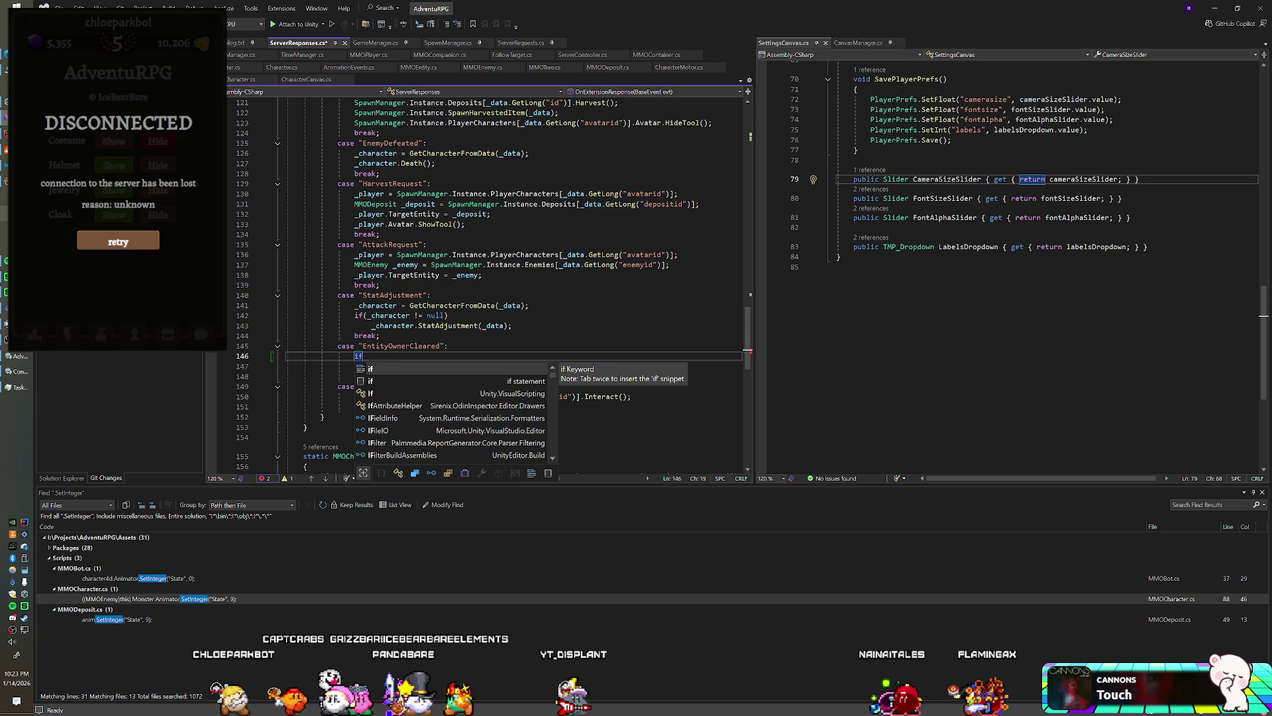
key("BackSpace")
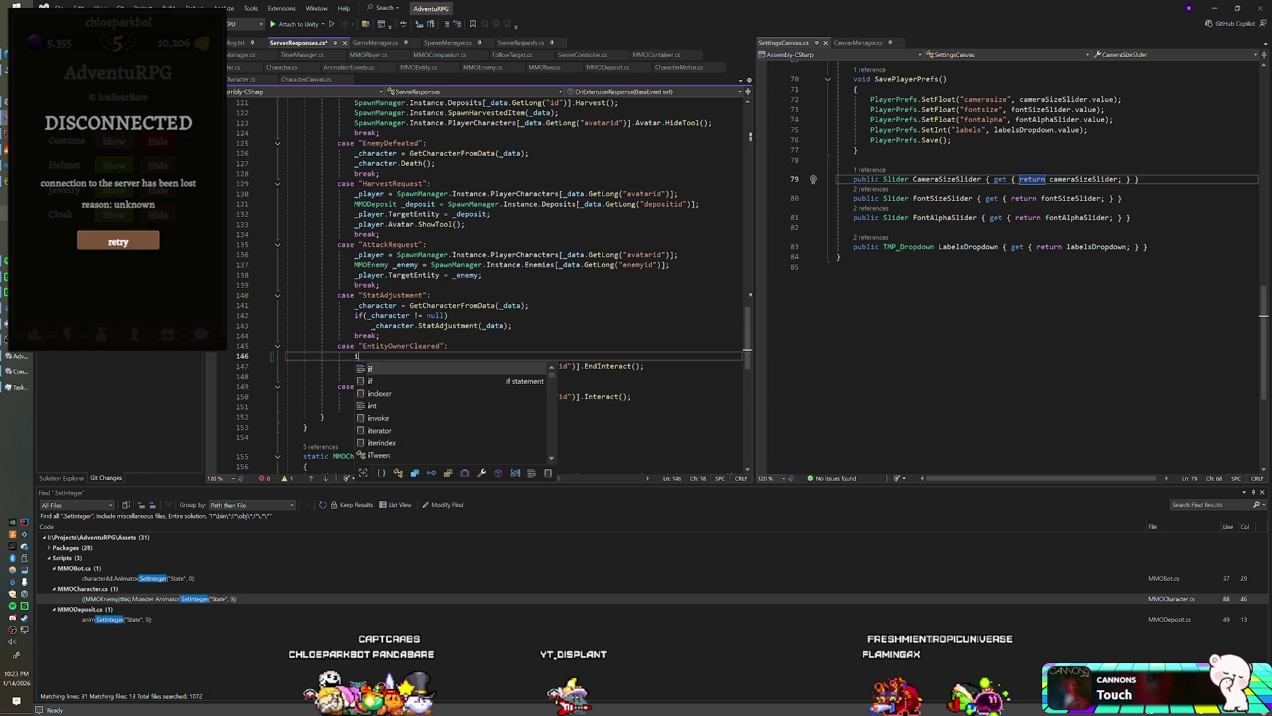
type("SpawnM")
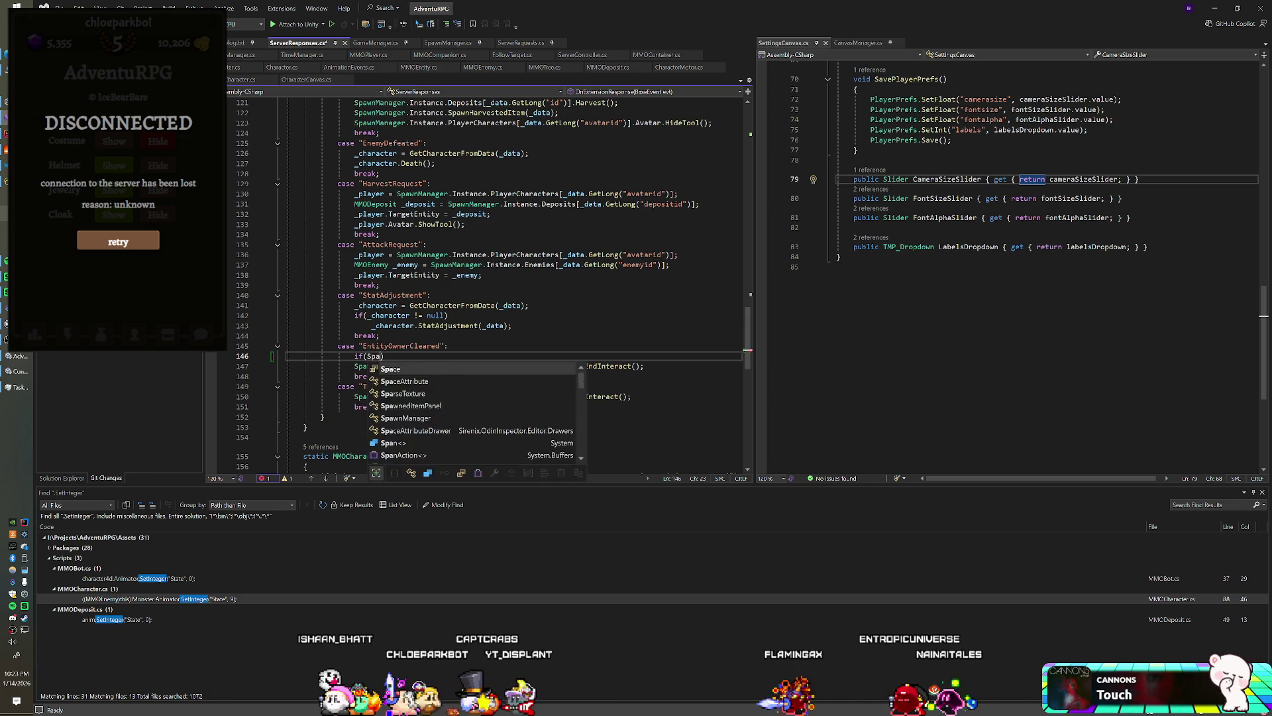
key("ctrl+z")
key("ctrl+z")
key("ctrl+z")
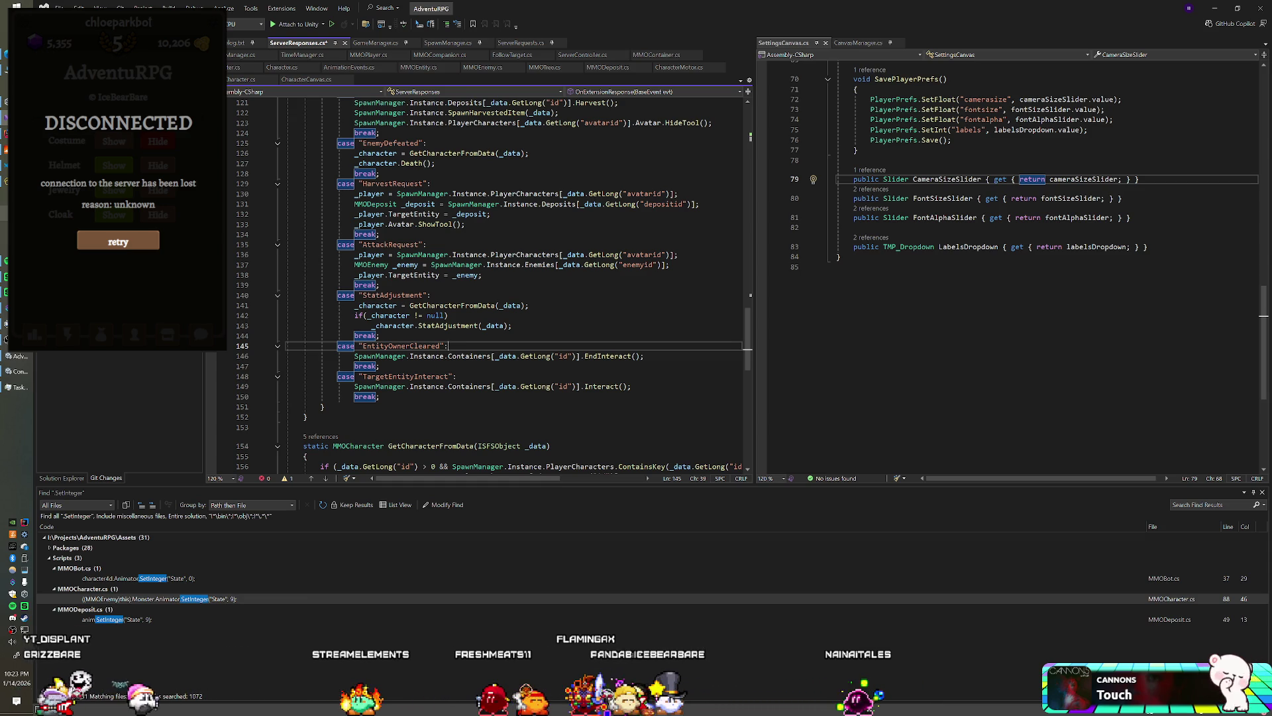
key("alt+Tab")
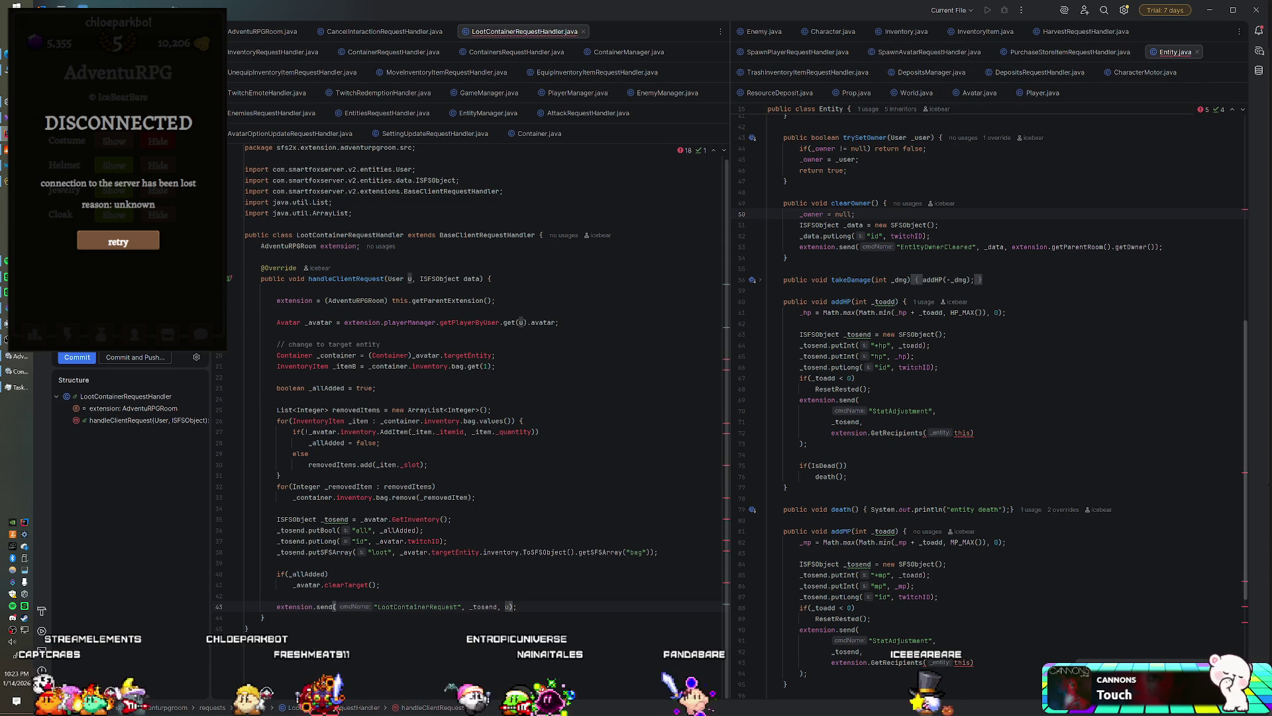
scroll(993, 414, "up", 7)
scroll(993, 414, "down", 4)
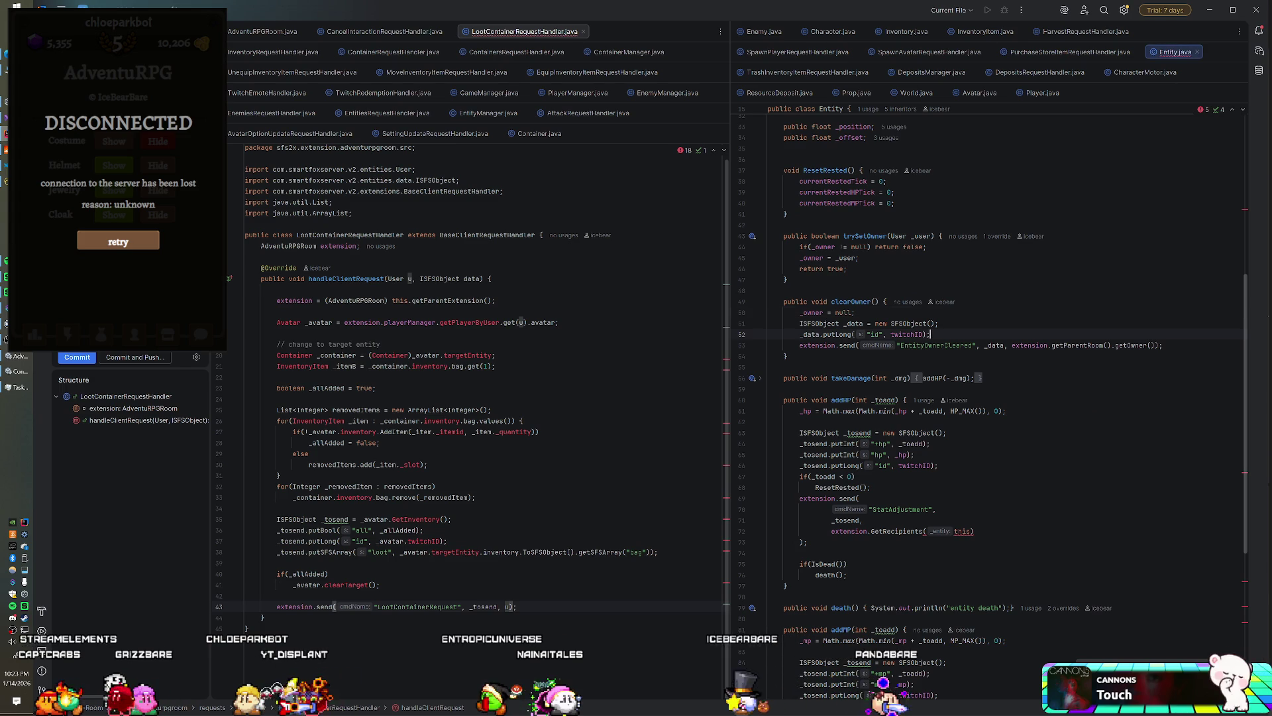
left_click(950, 334)
scroll(951, 312, "up", 4)
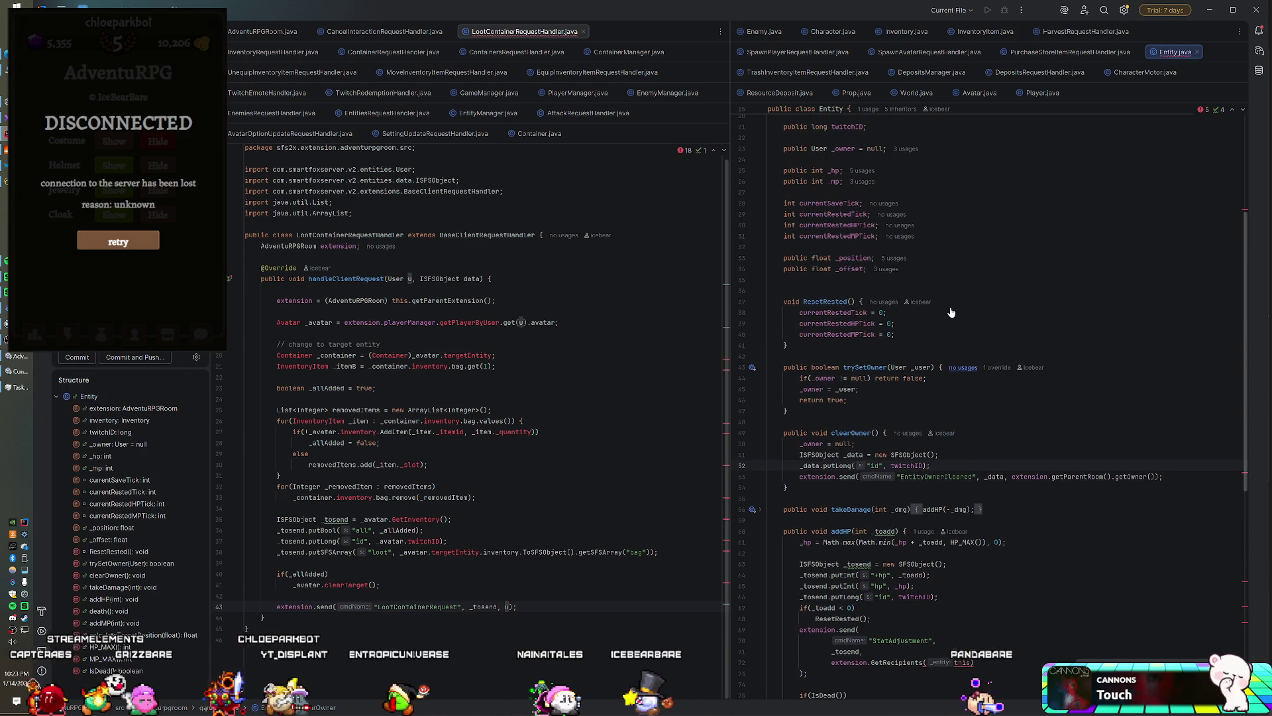
scroll(951, 312, "up", 2)
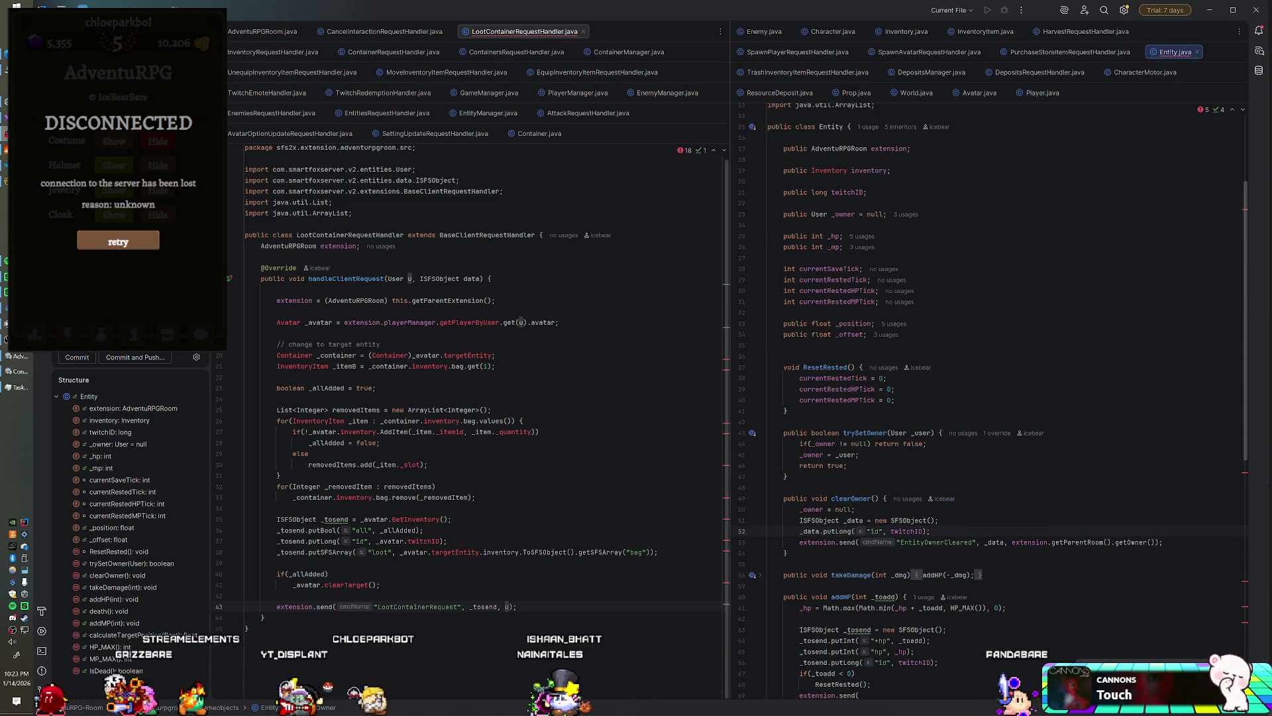
scroll(988, 398, "down", 5)
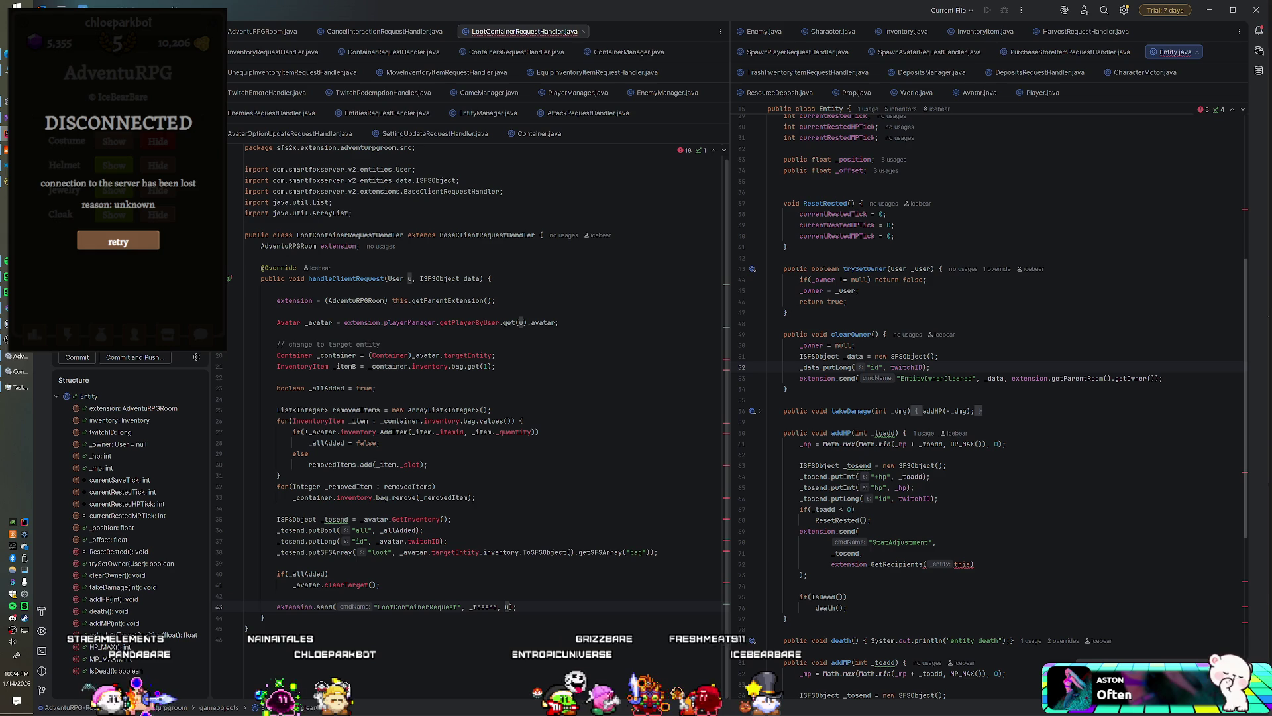
scroll(992, 411, "up", 6)
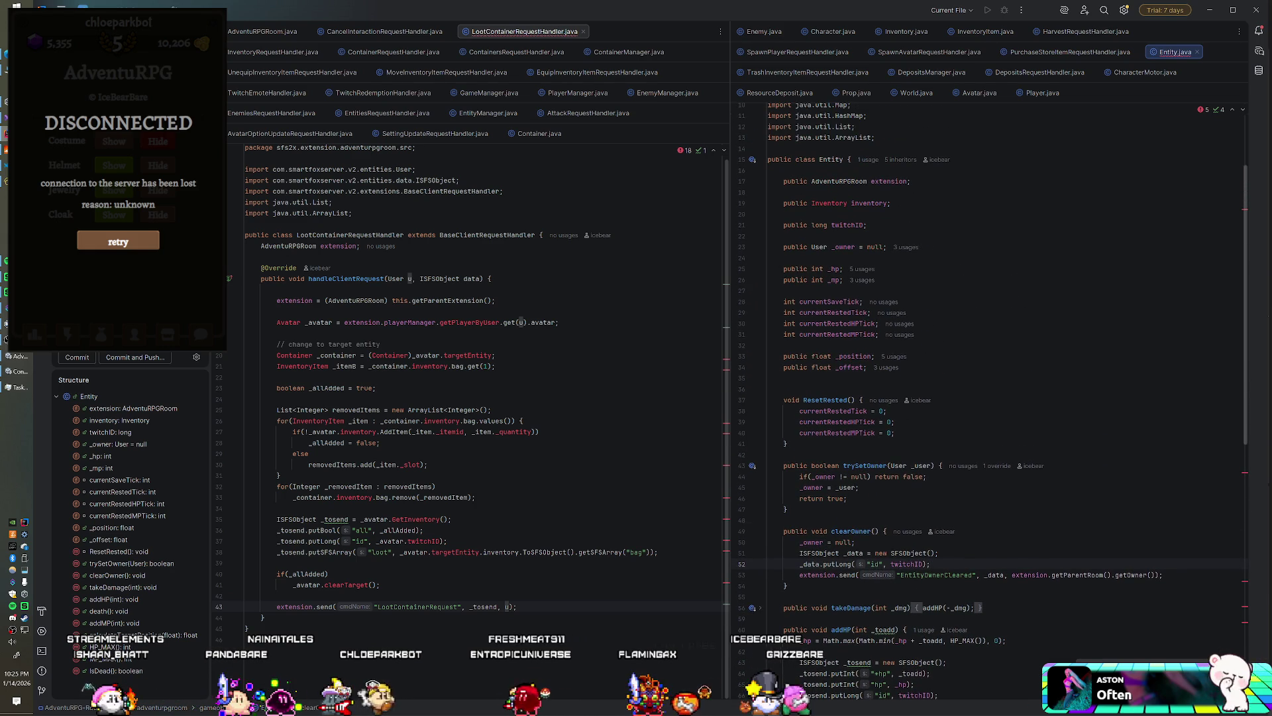
- Declare 'public int type;' after the twitchID field in Entity.java, leaving a blank line below
key("Return")
type("public int type;")
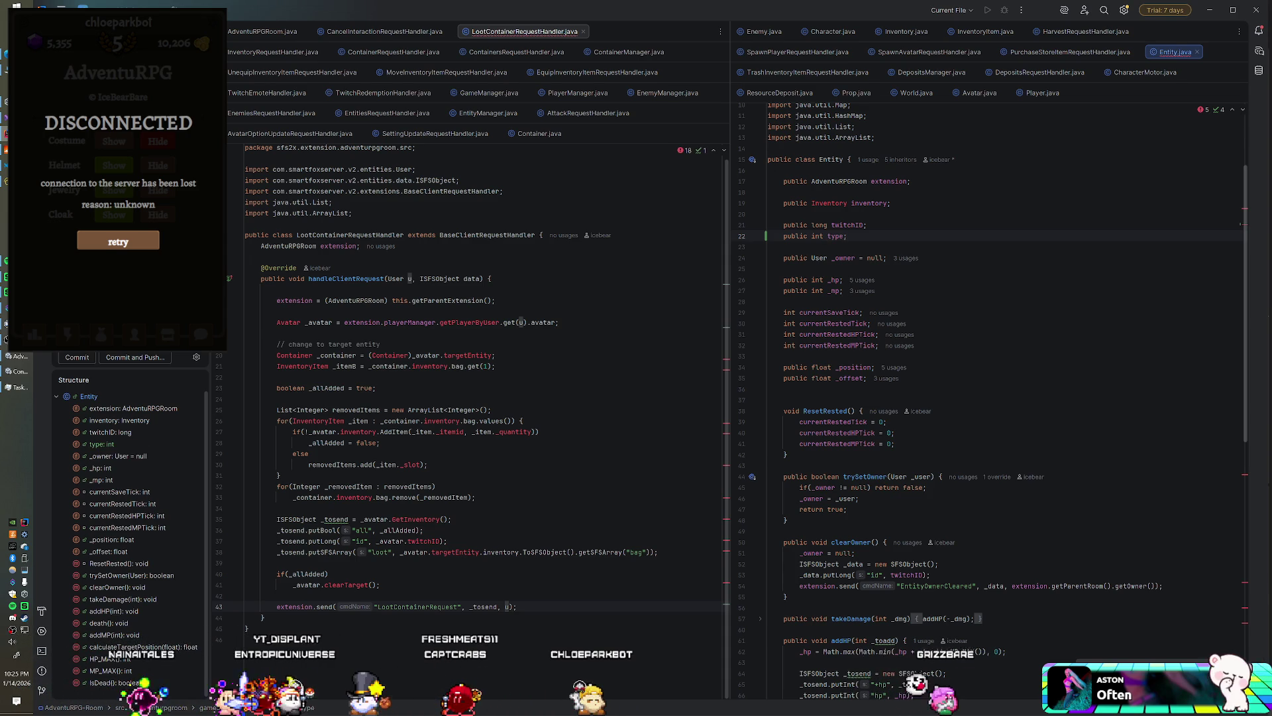
scroll(903, 267, "down", 3)
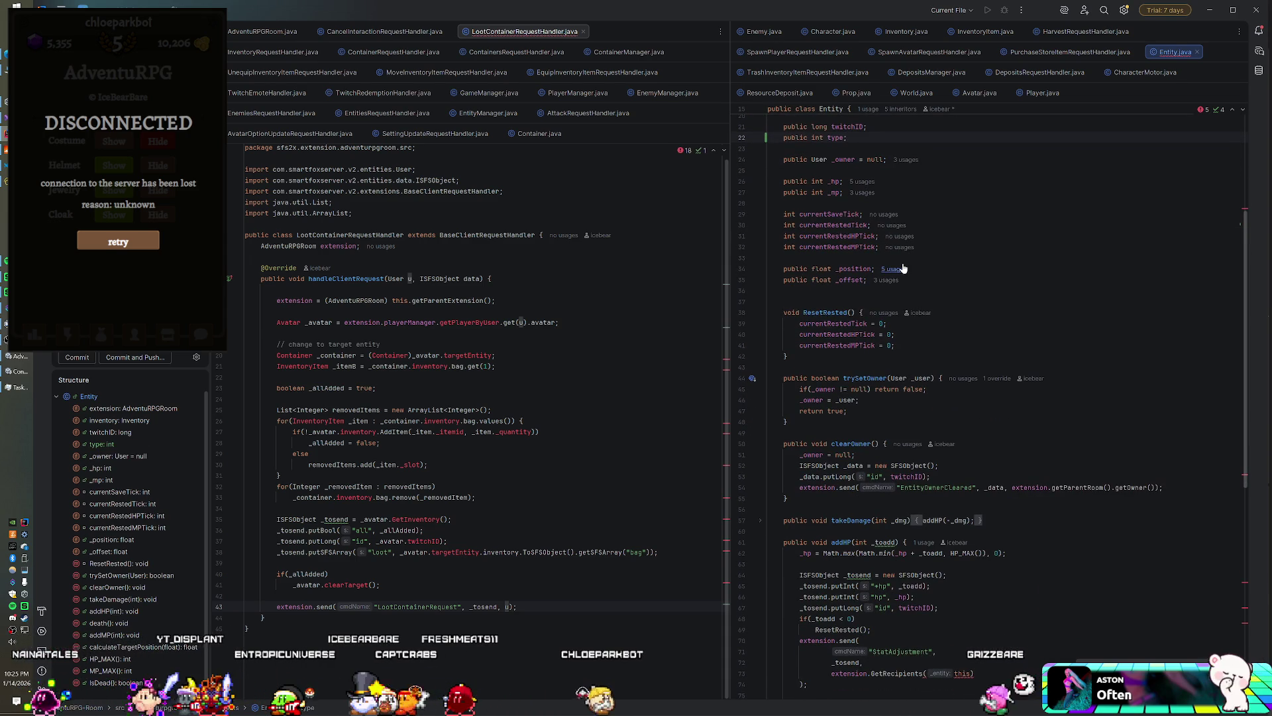
scroll(904, 268, "up", 2)
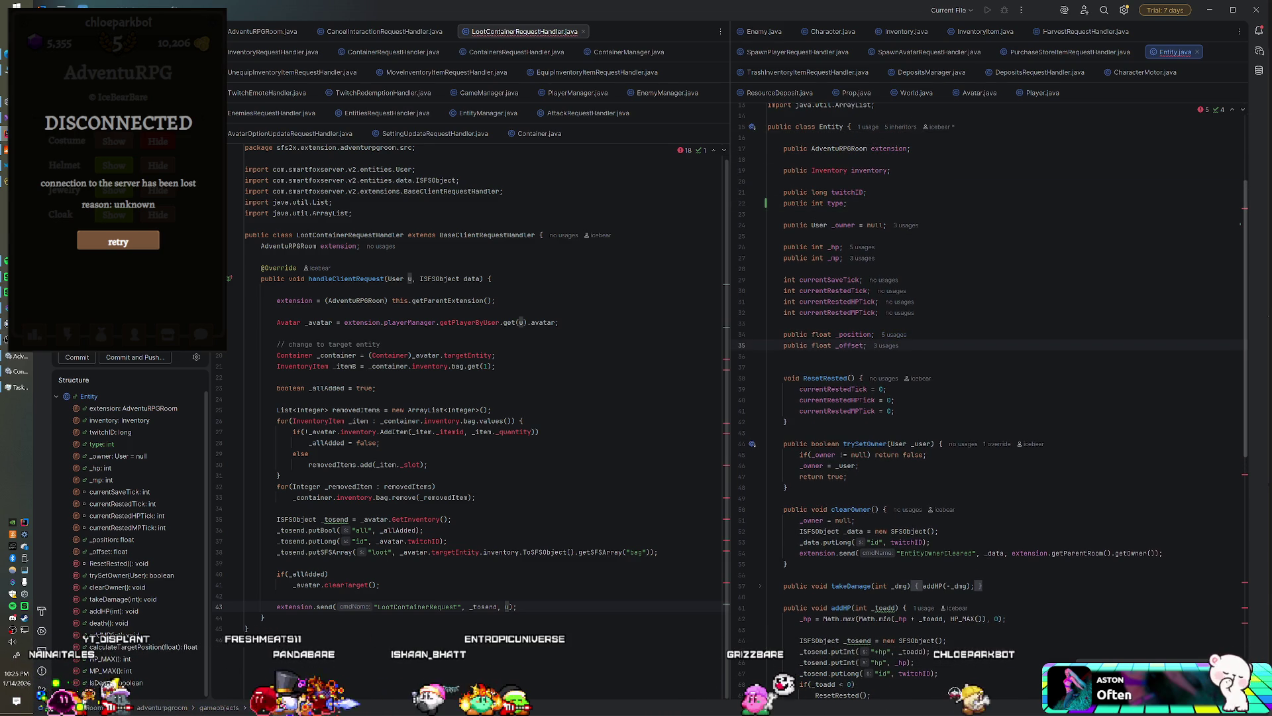
key("Return")
key("Return")
type("public")
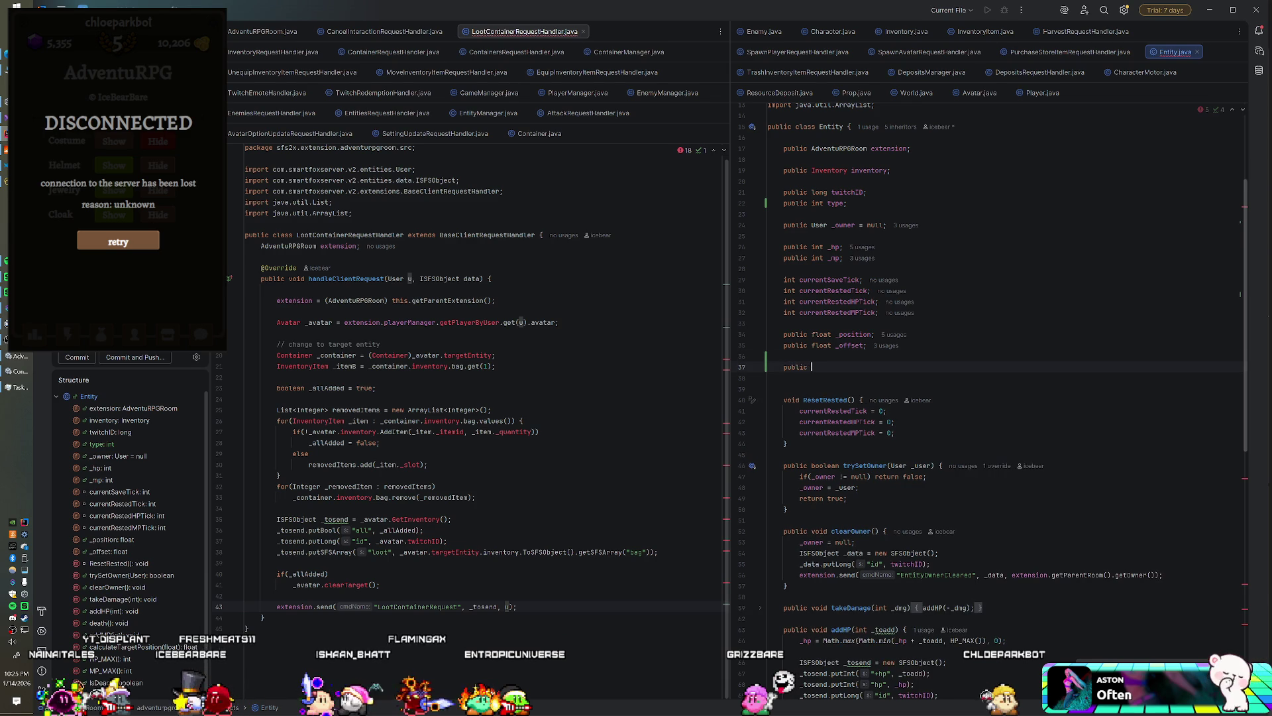
- Write an Entity() constructor assigning type = (this instanceof Container) ? 2 : 1
type("Entit")
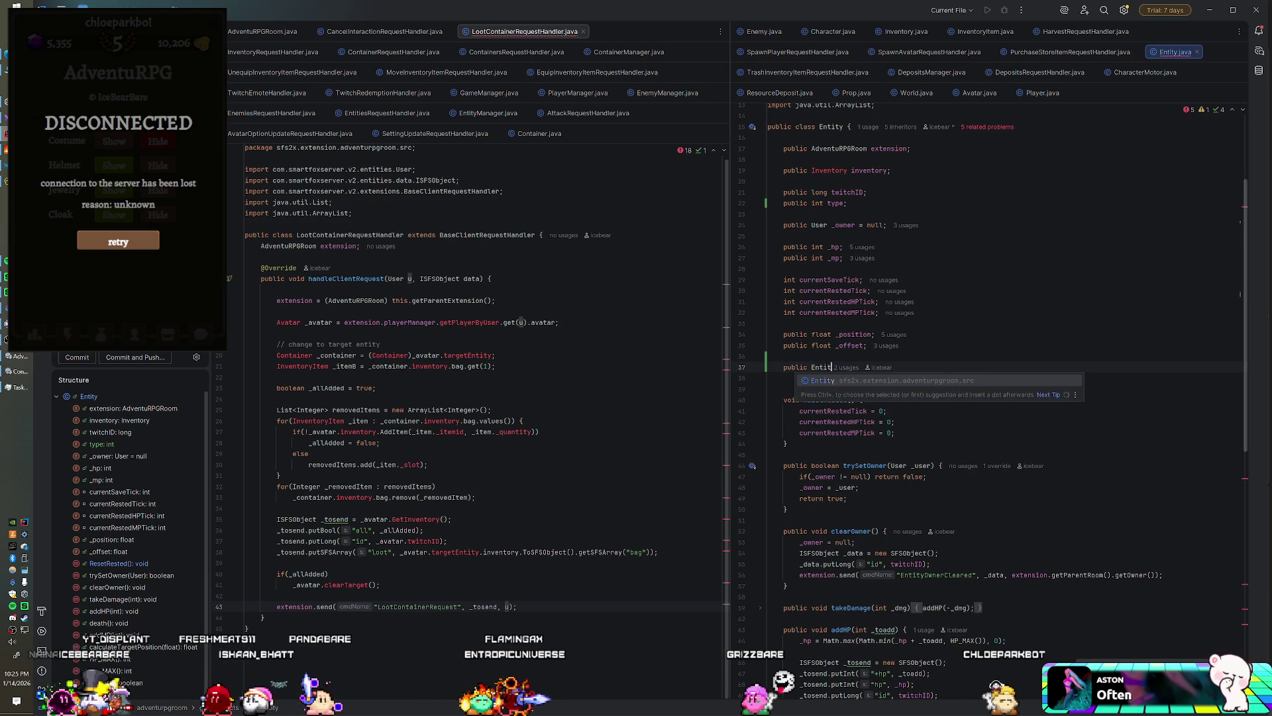
type("y() {")
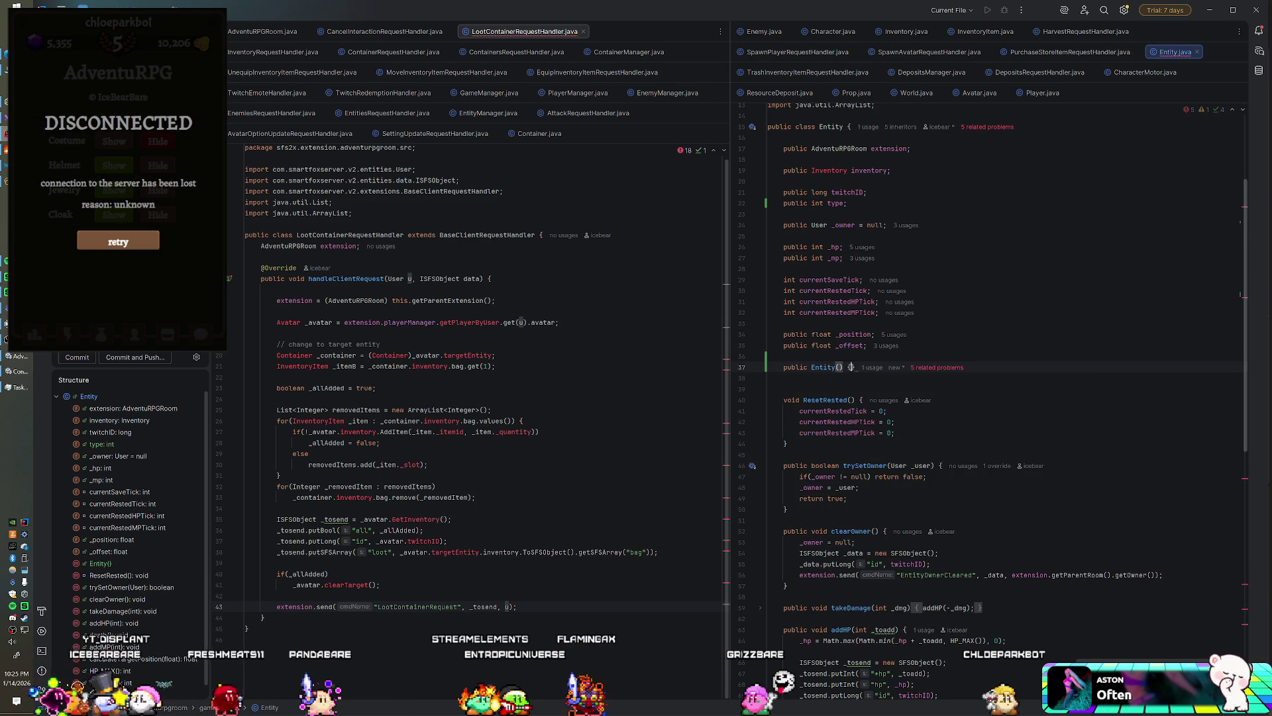
key("Return")
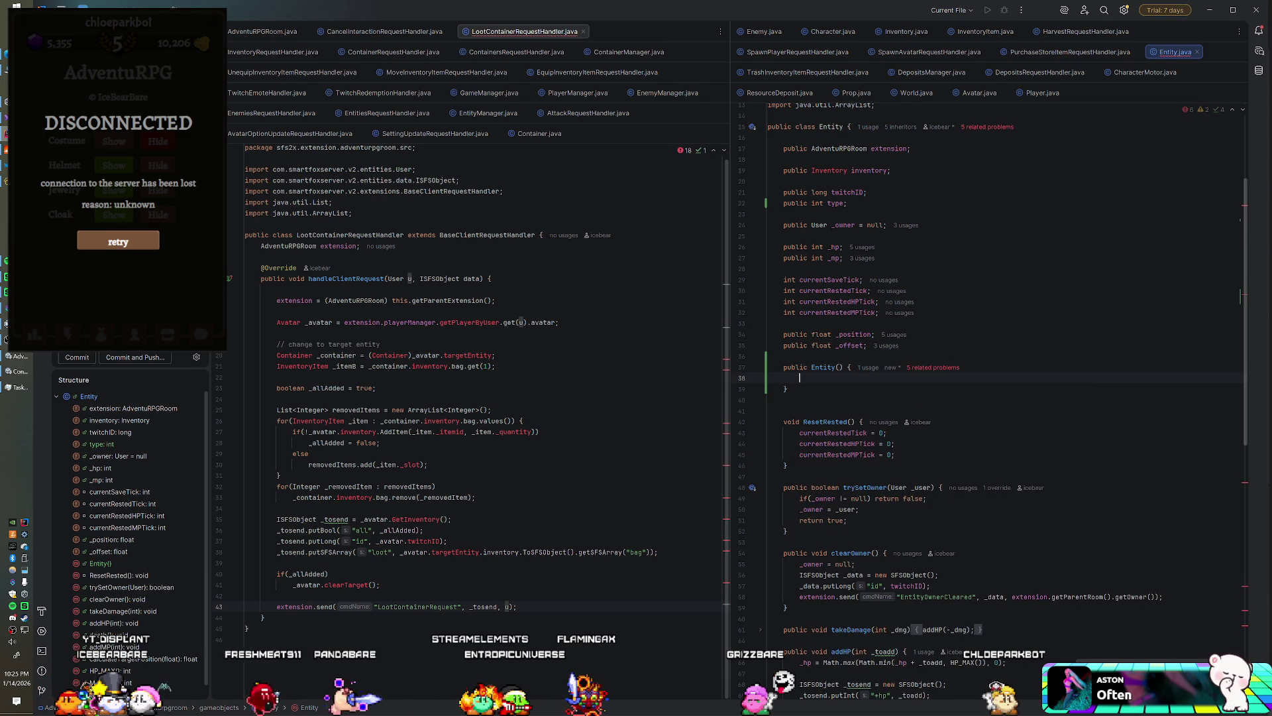
scroll(994, 398, "down", 8)
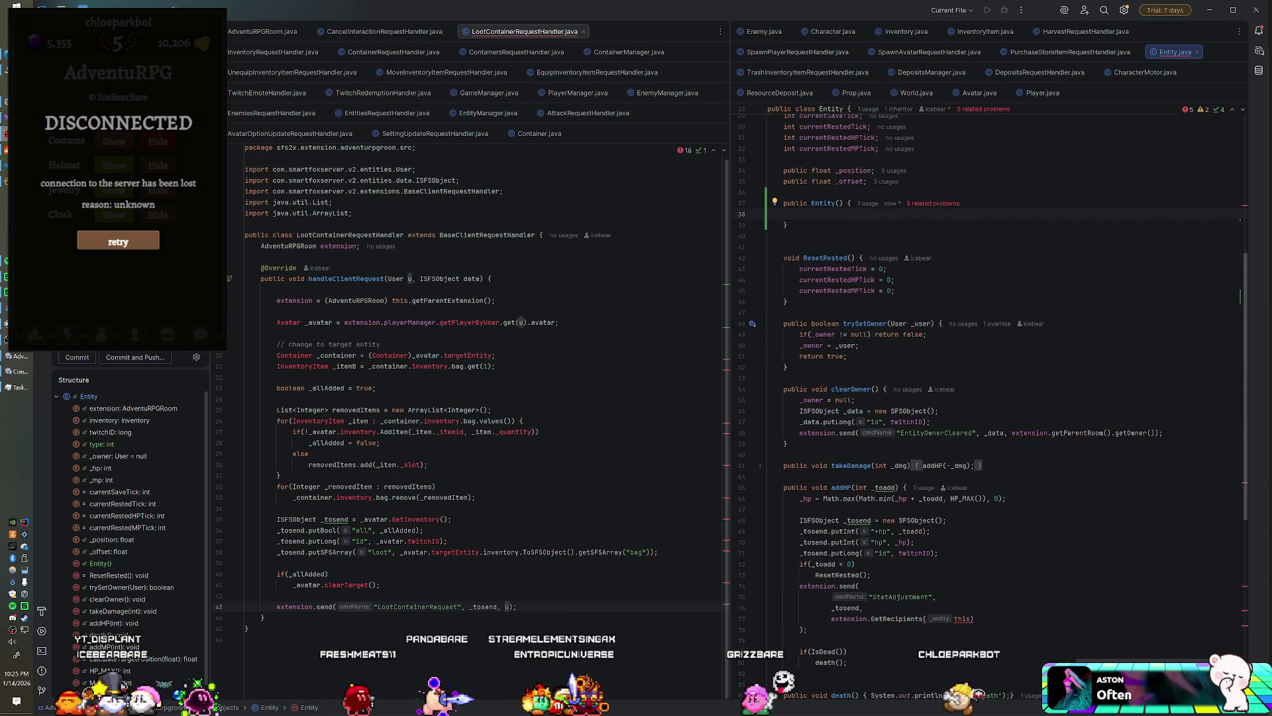
scroll(994, 398, "up", 4)
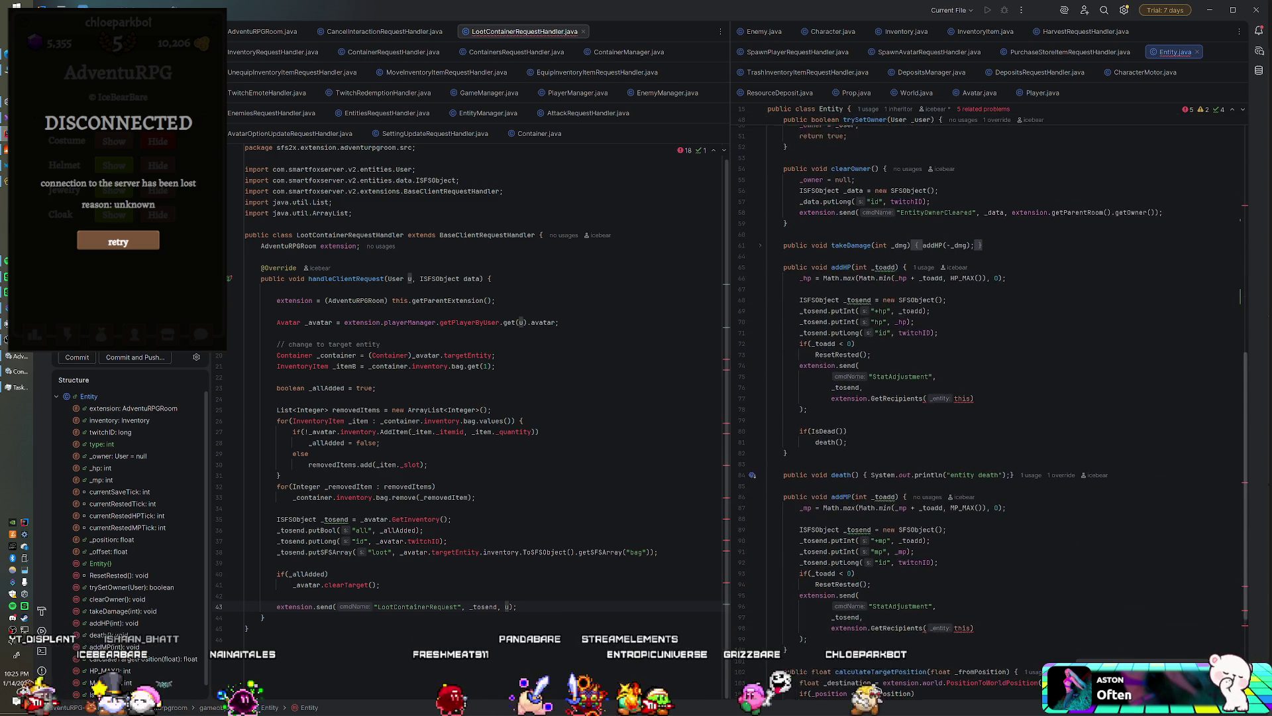
scroll(994, 398, "up", 3)
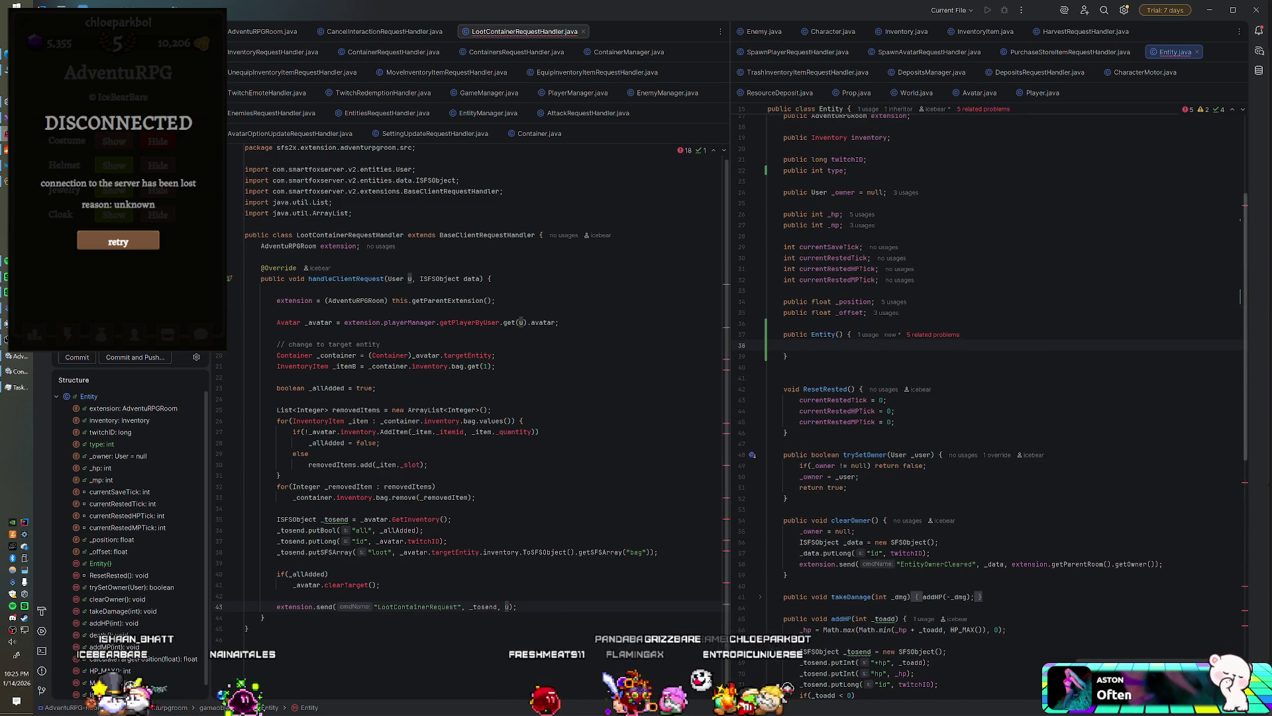
type("type ")
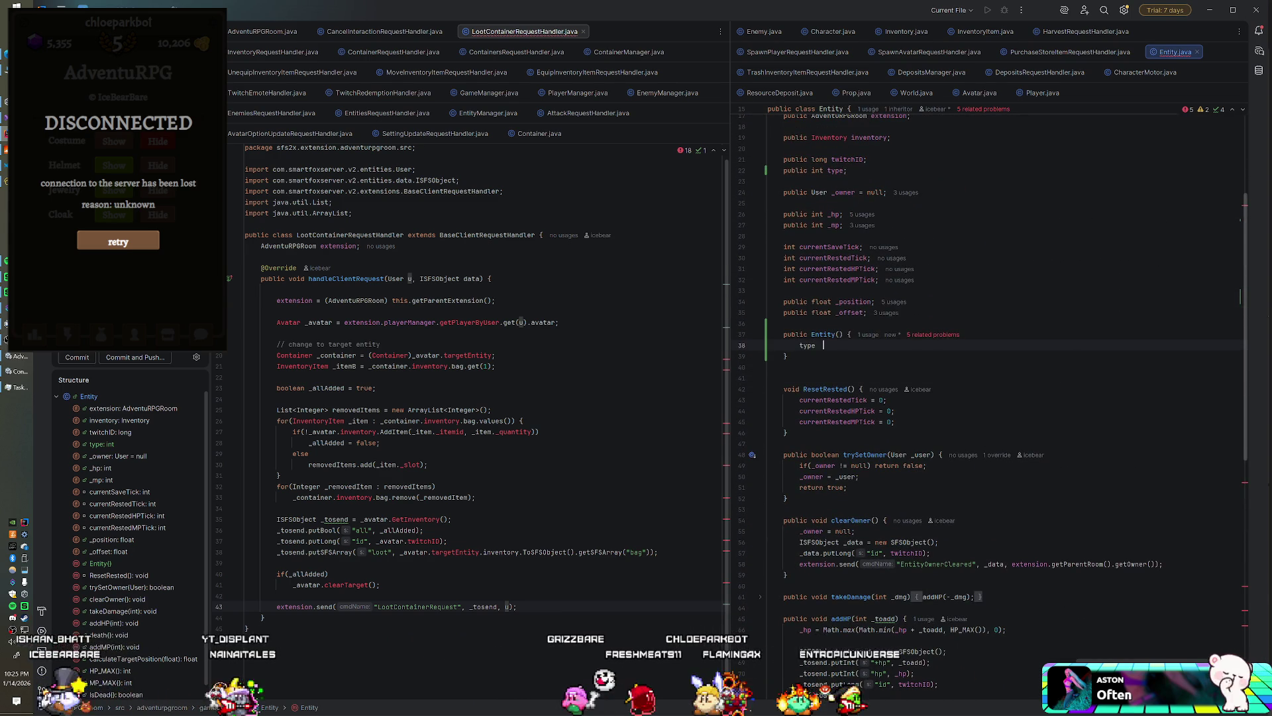
type("= ")
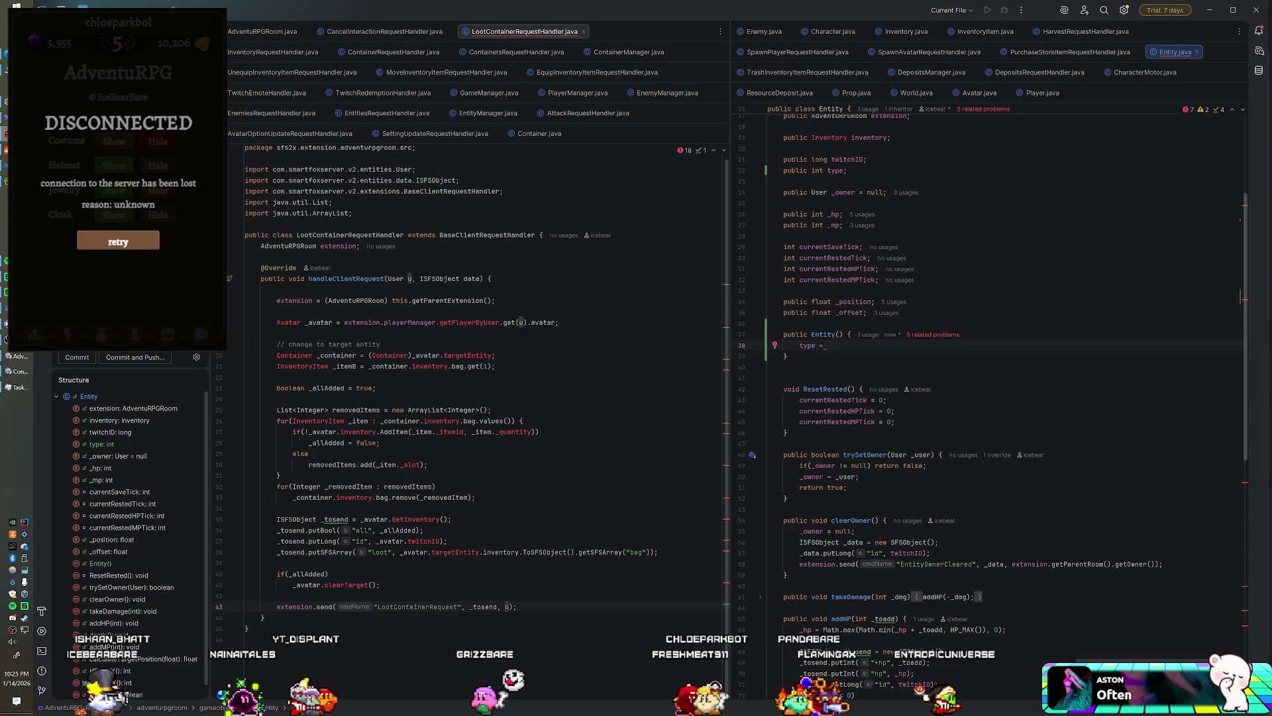
type("(this instanceof ")
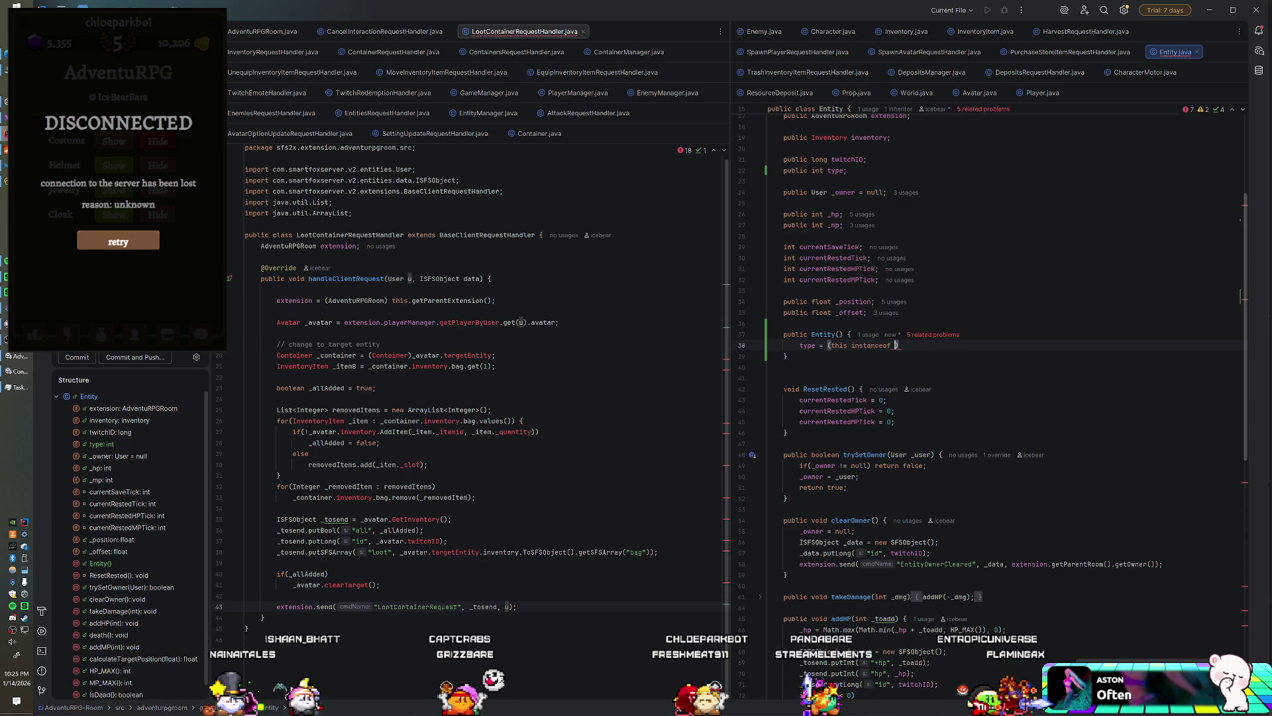
type("Container)")
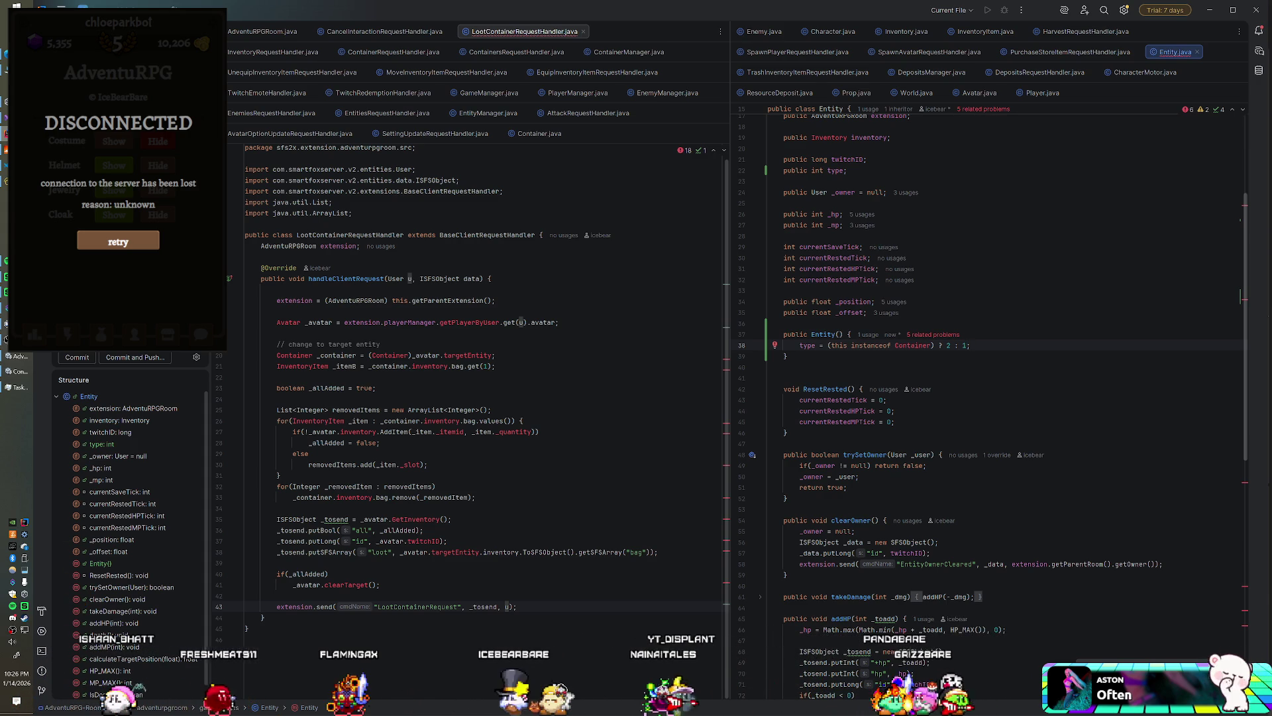
scroll(988, 371, "down", 3)
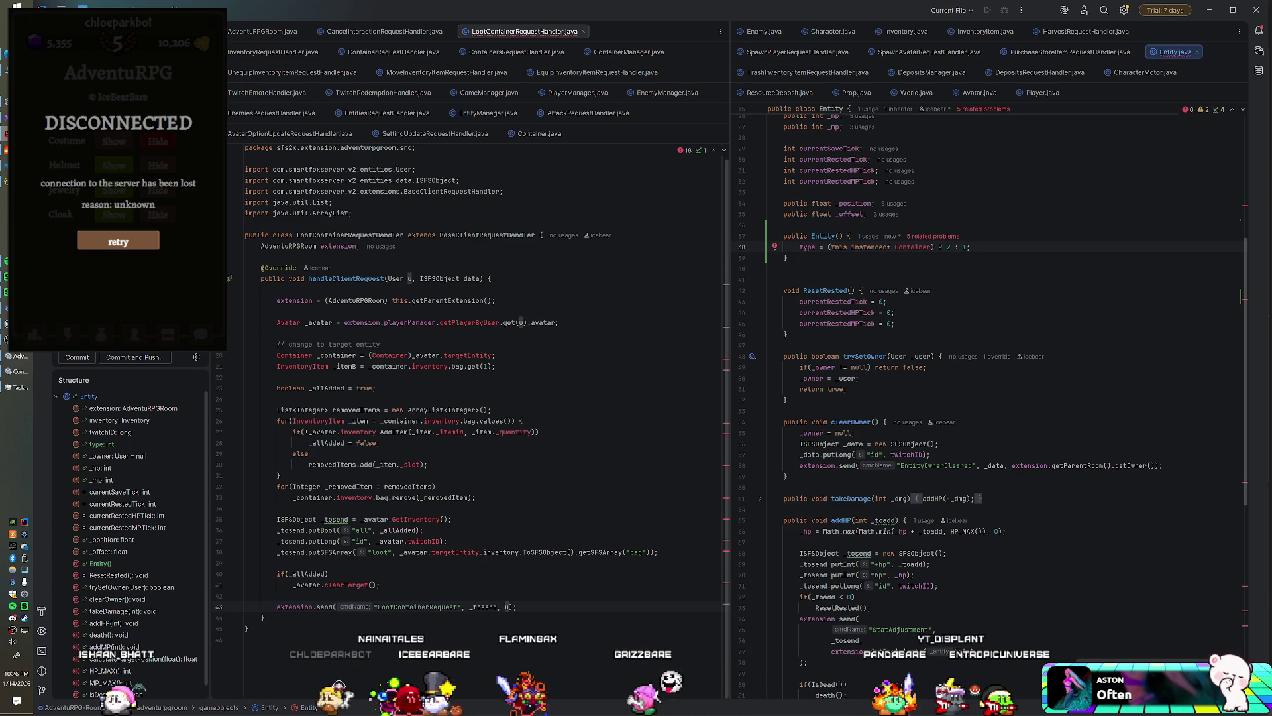
- Add _data.putInt("type", type); after the putLong call in clearOwner(), then check the server console
scroll(988, 398, "down", 3)
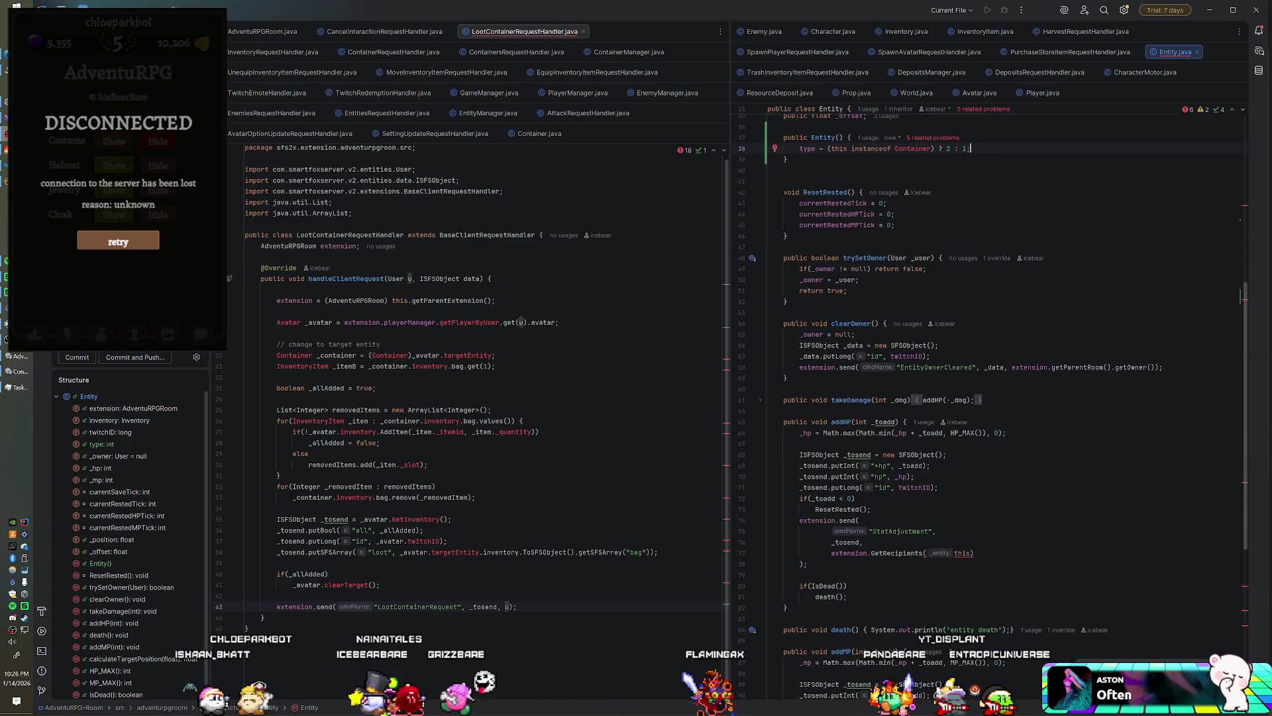
scroll(988, 398, "down", 1)
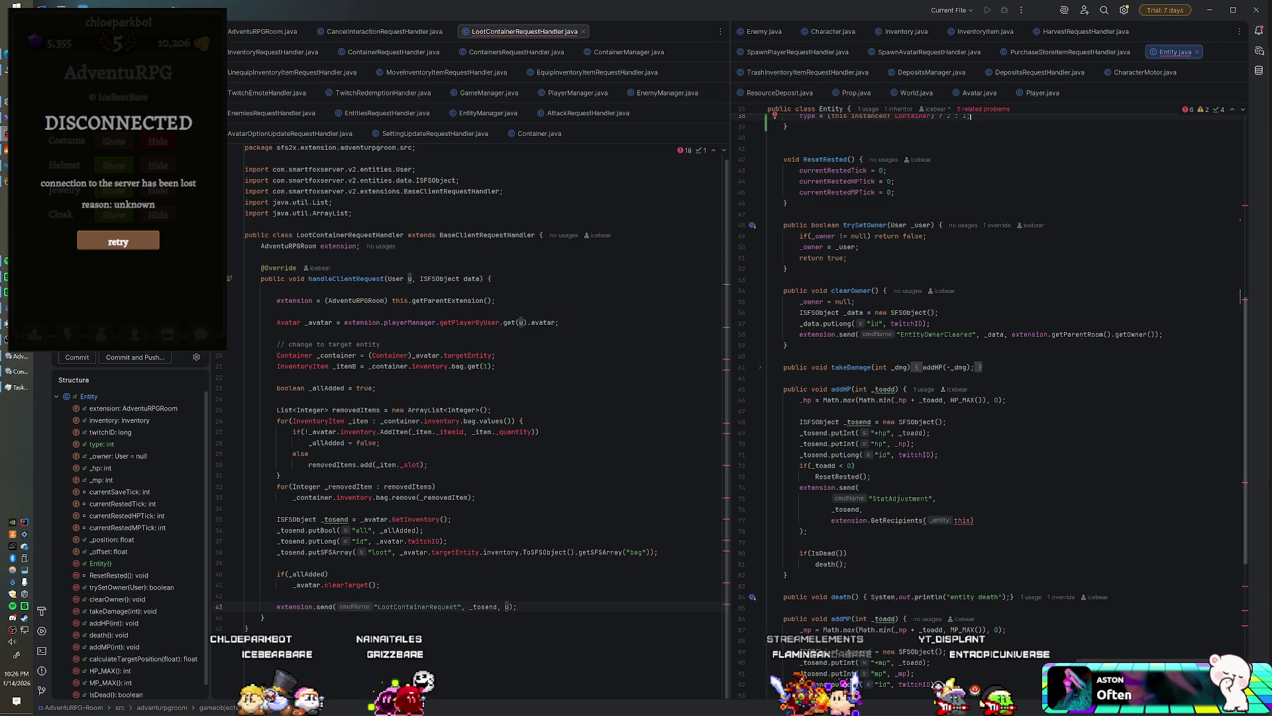
scroll(987, 398, "down", 1)
scroll(988, 398, "up", 3)
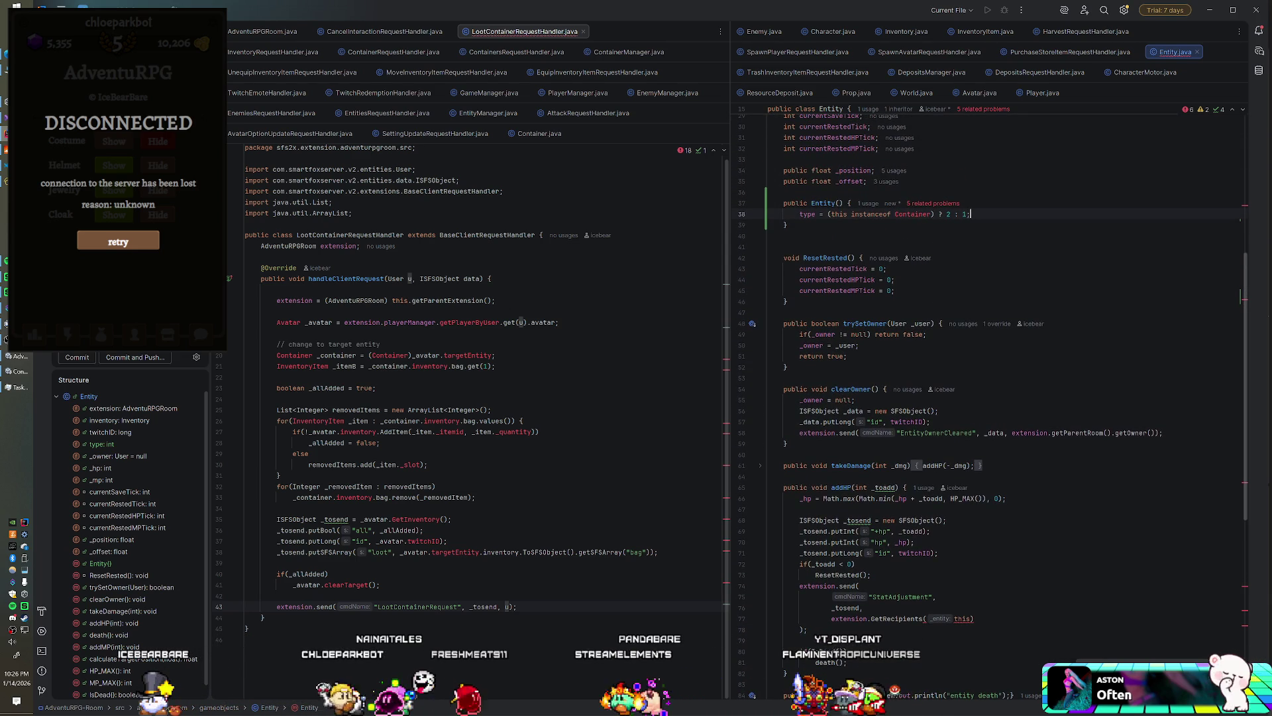
scroll(988, 398, "down", 3)
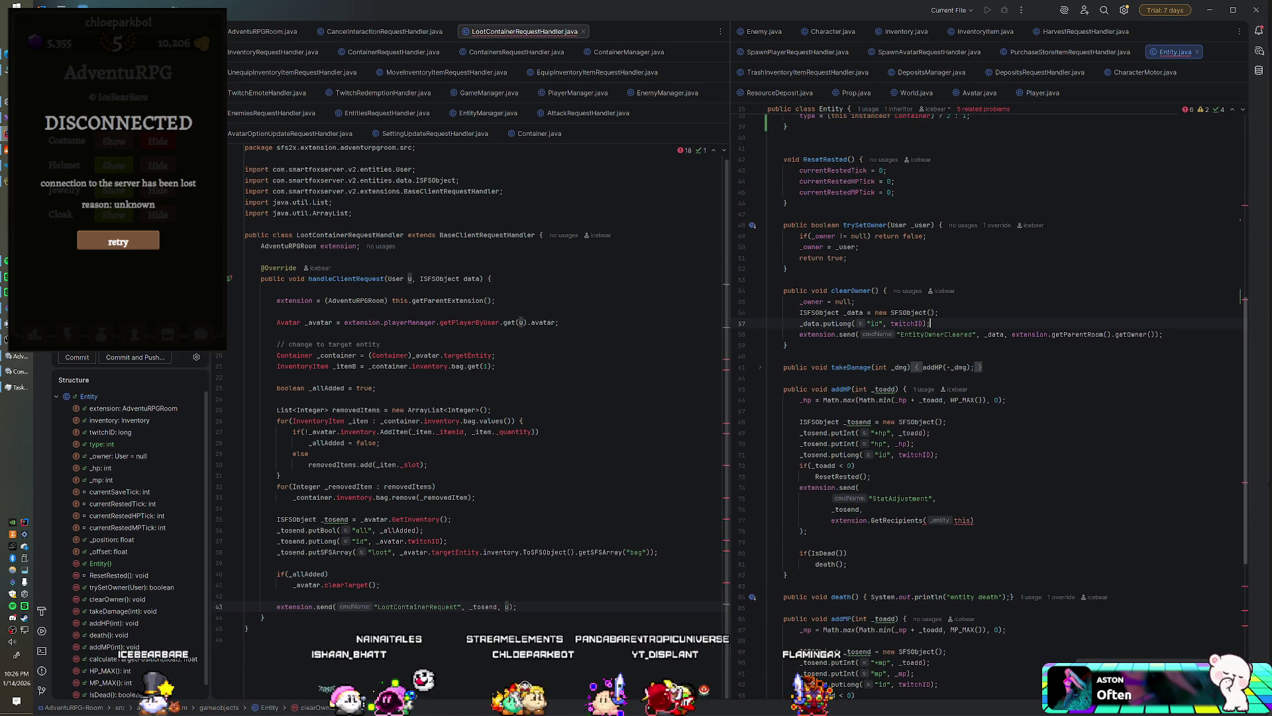
key("Return")
type("_data.putInt")
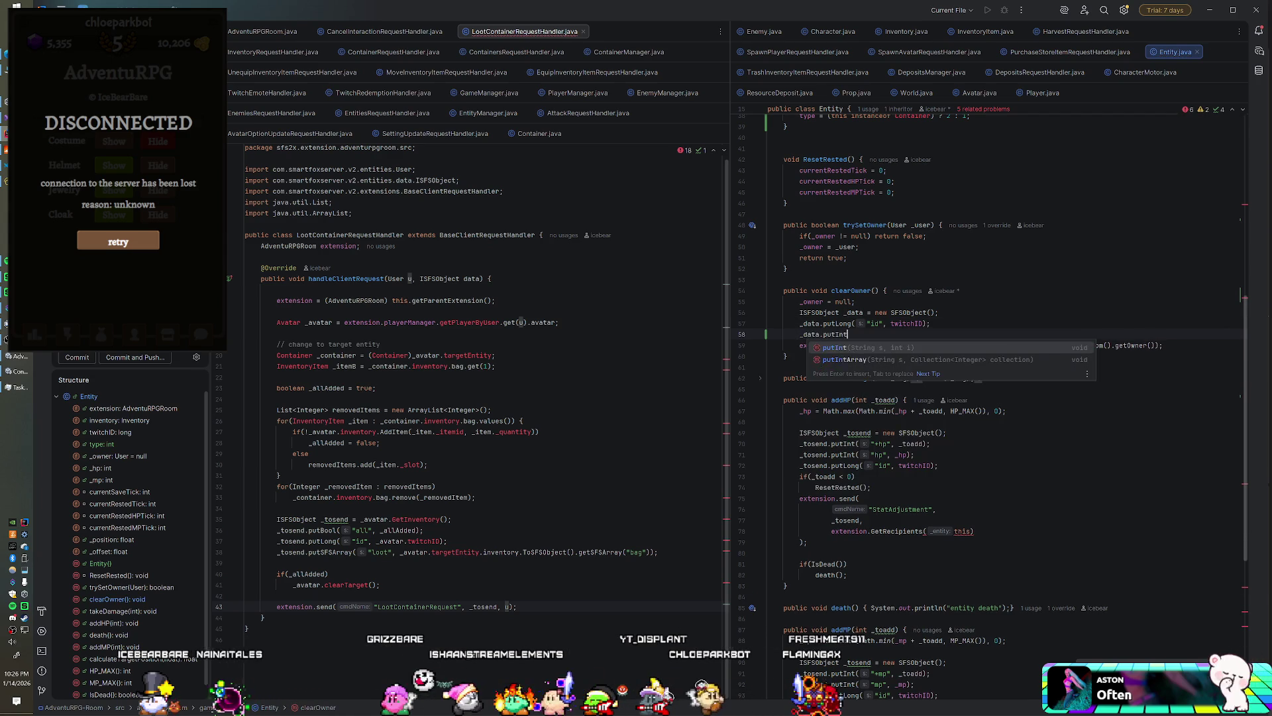
key("Return")
type("\"type\", type);")
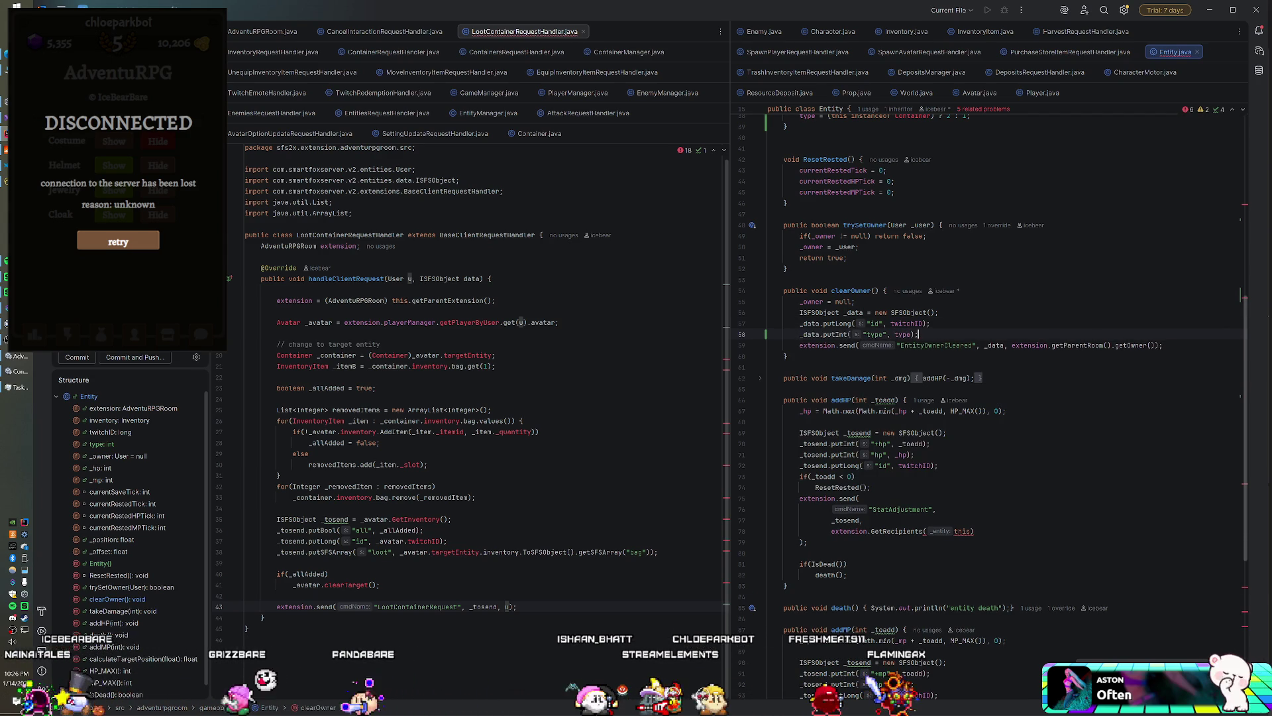
key("alt+Tab")
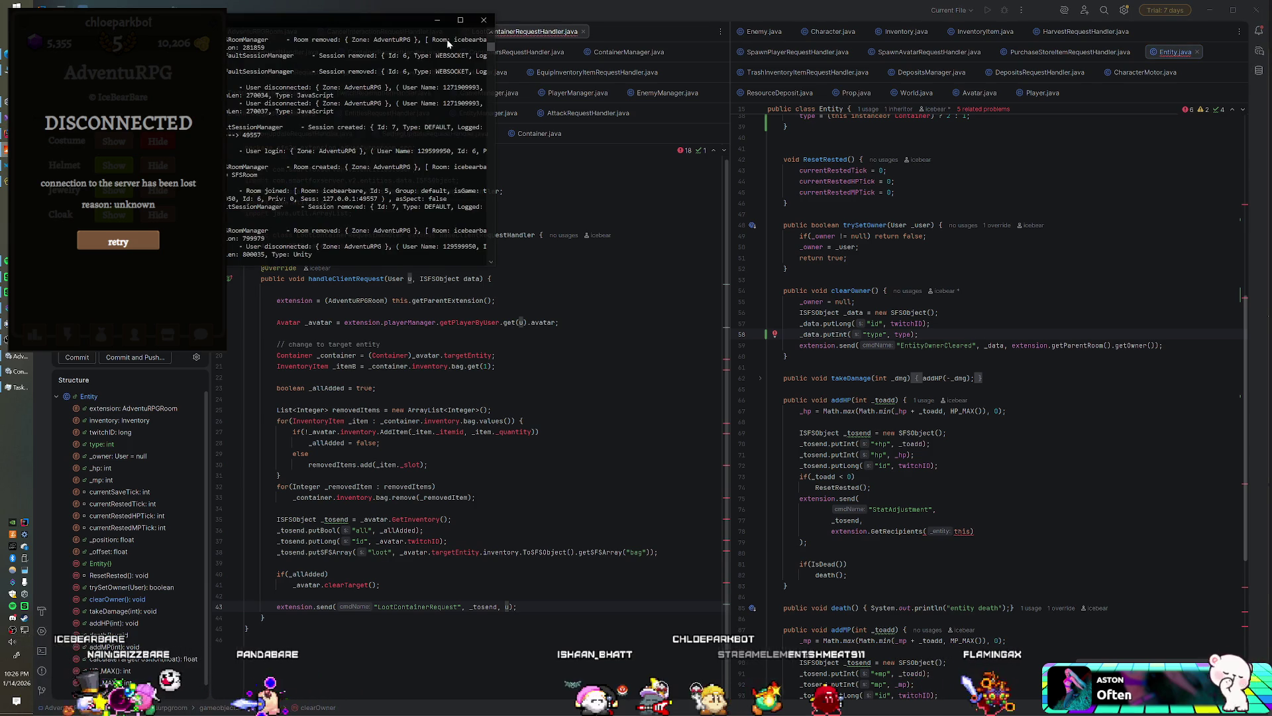
- Return from the console, show the Project file tree, and go back to line 58 in clearOwner
key("alt+Tab")
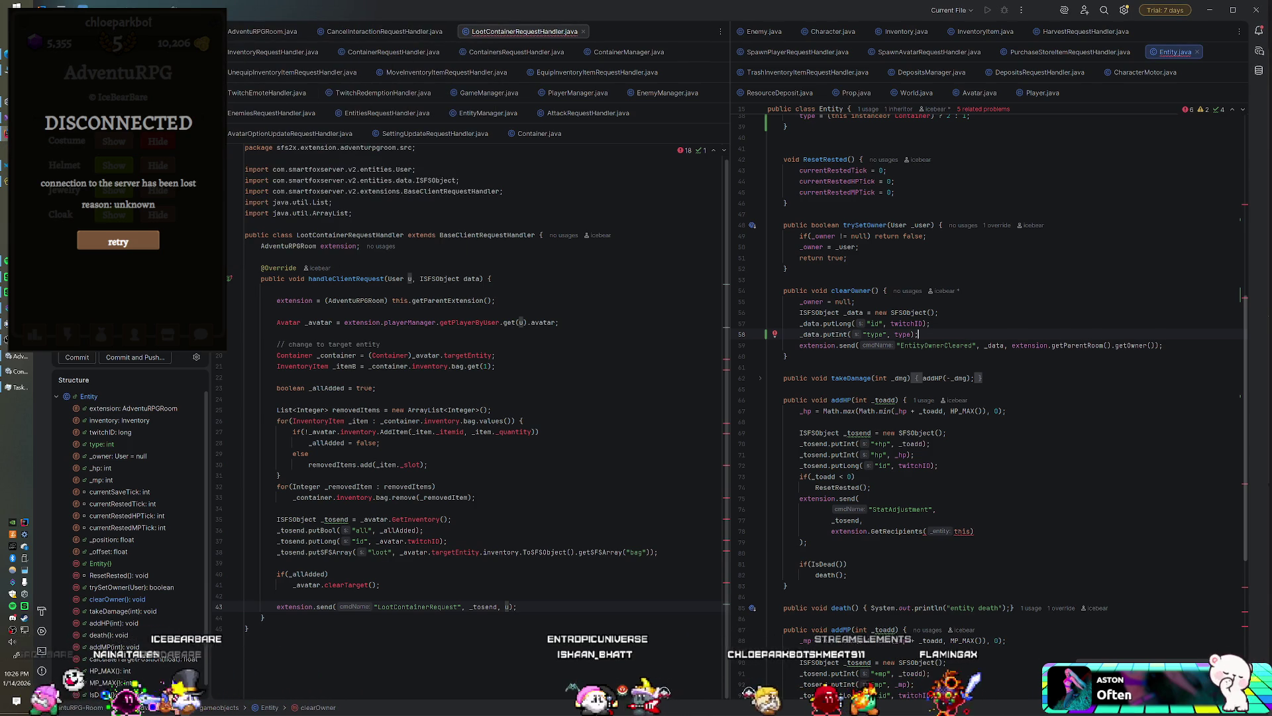
key("alt+1")
right_click(117, 49)
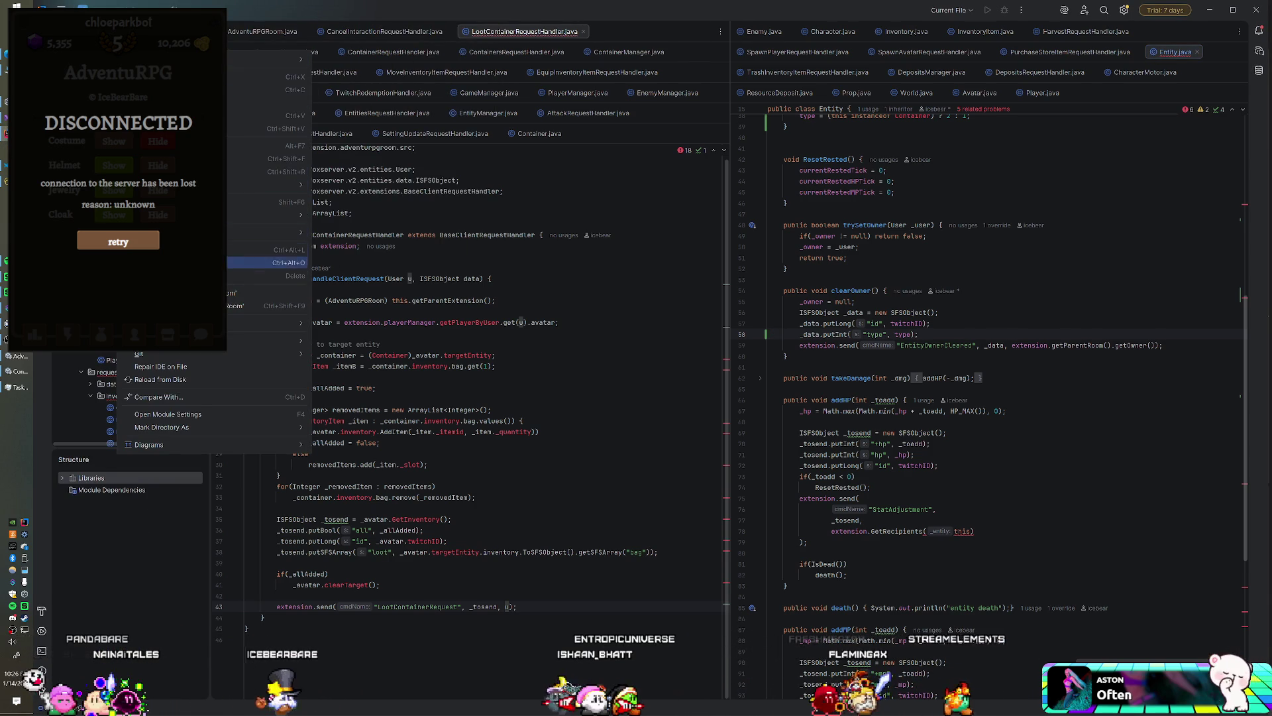
key("Escape")
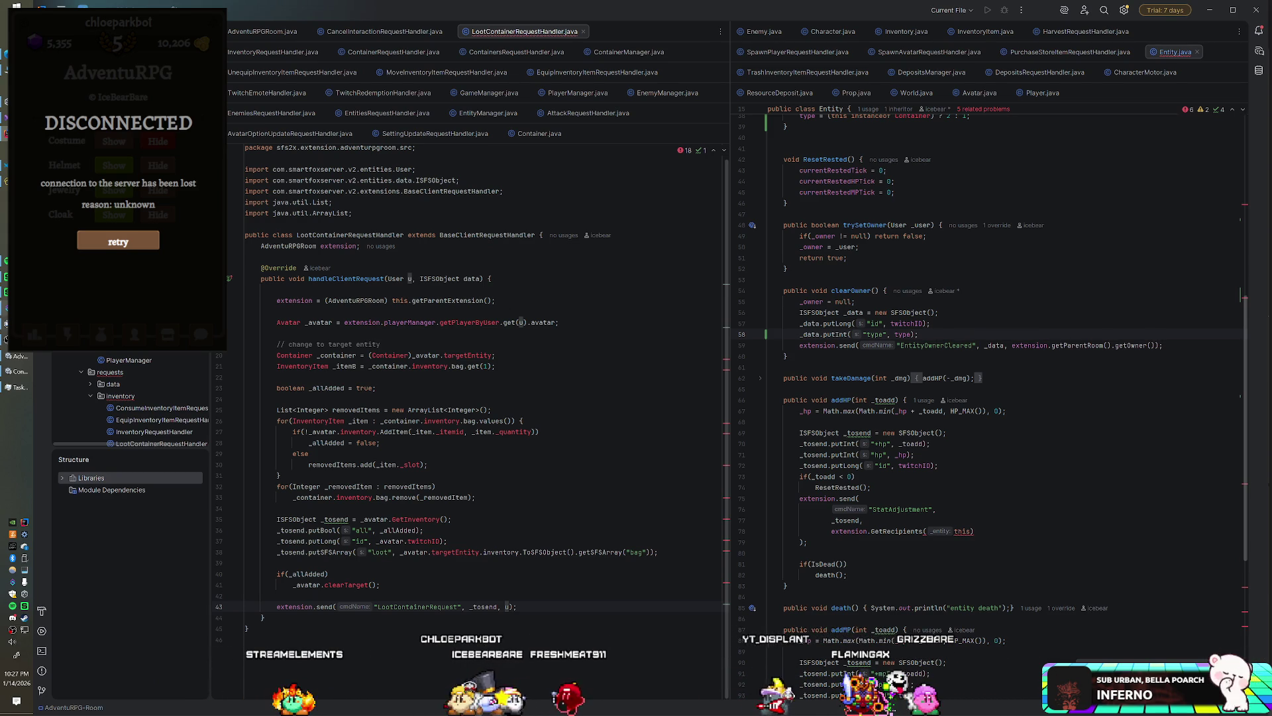
left_click(919, 334)
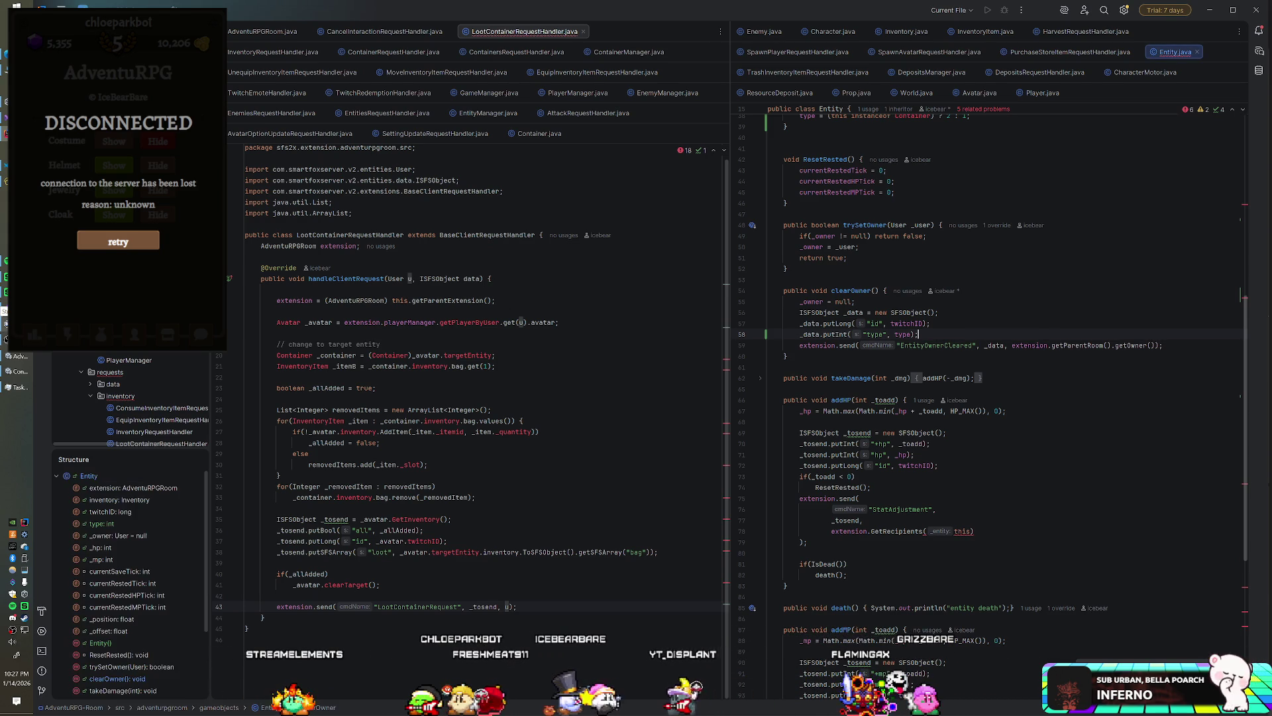
right_click(105, 444)
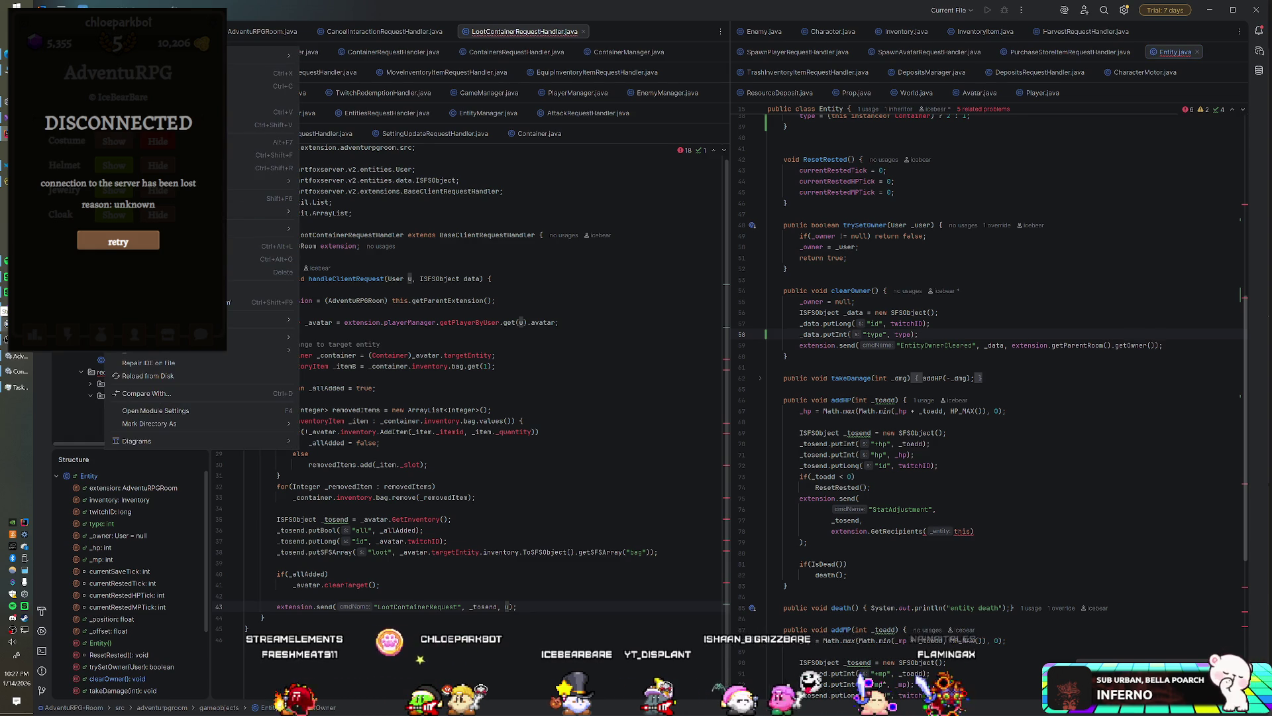
key("Escape")
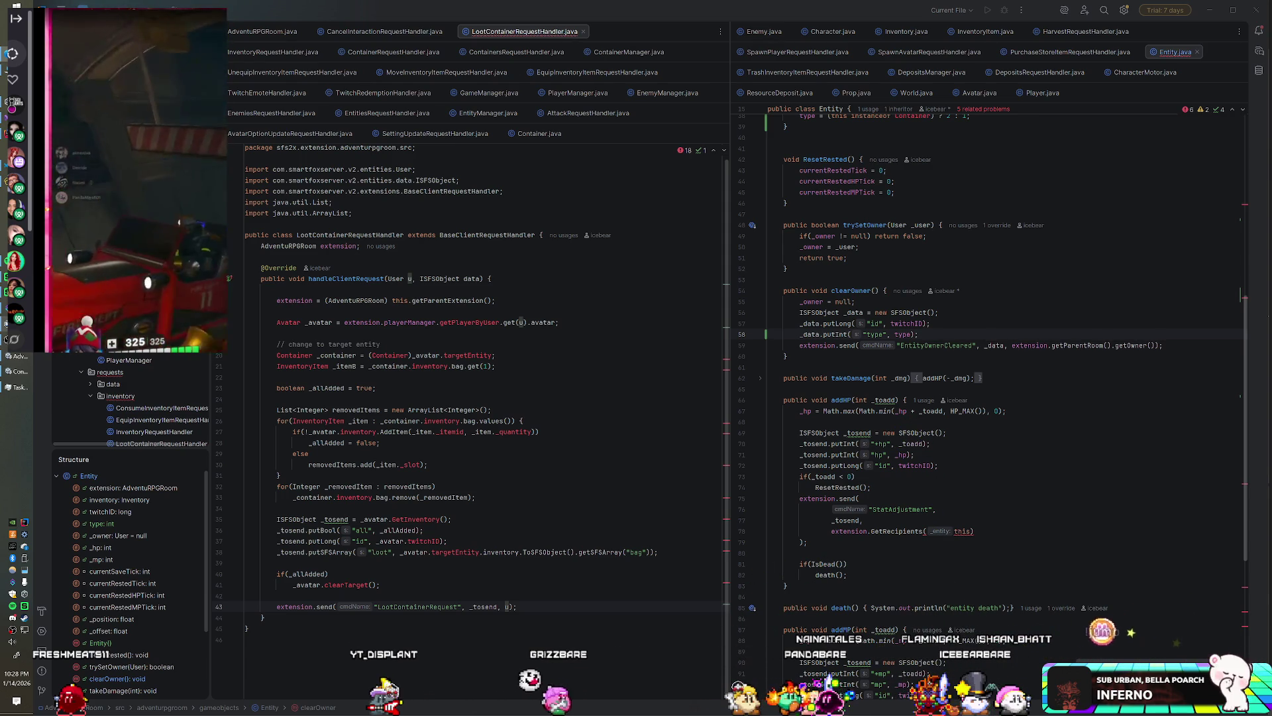
mouse_move(18, 304)
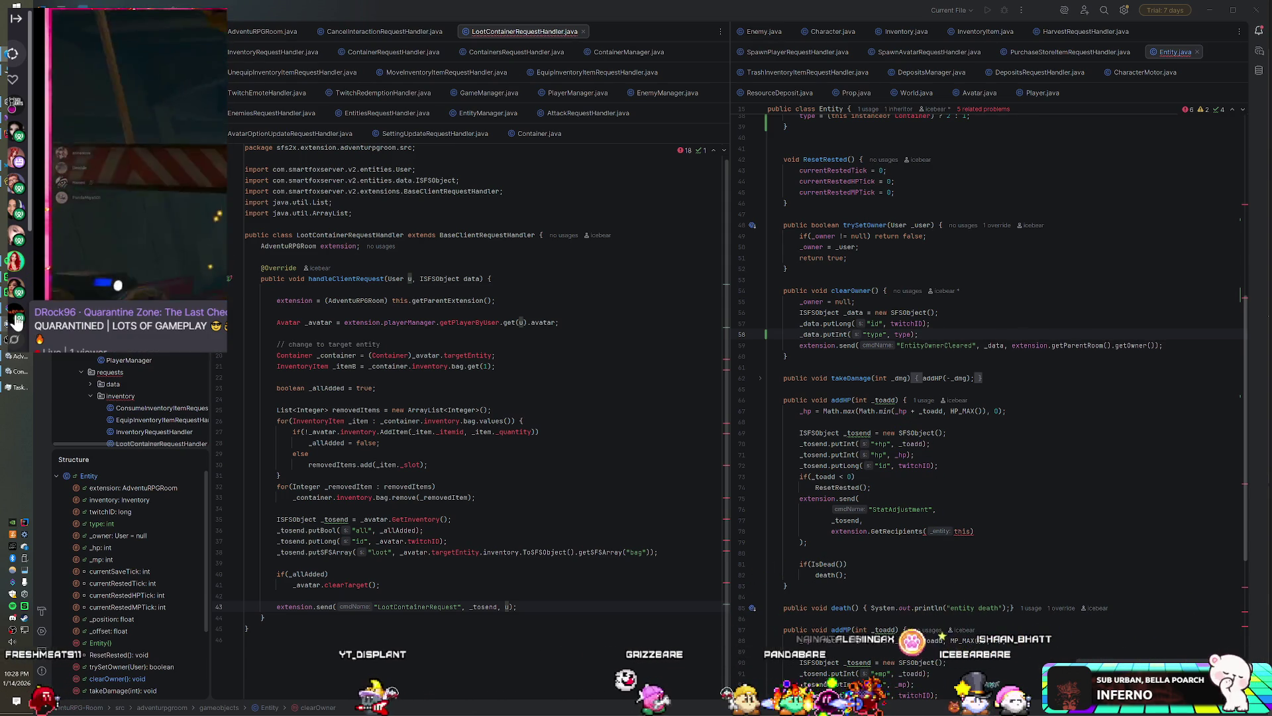
left_click(16, 18)
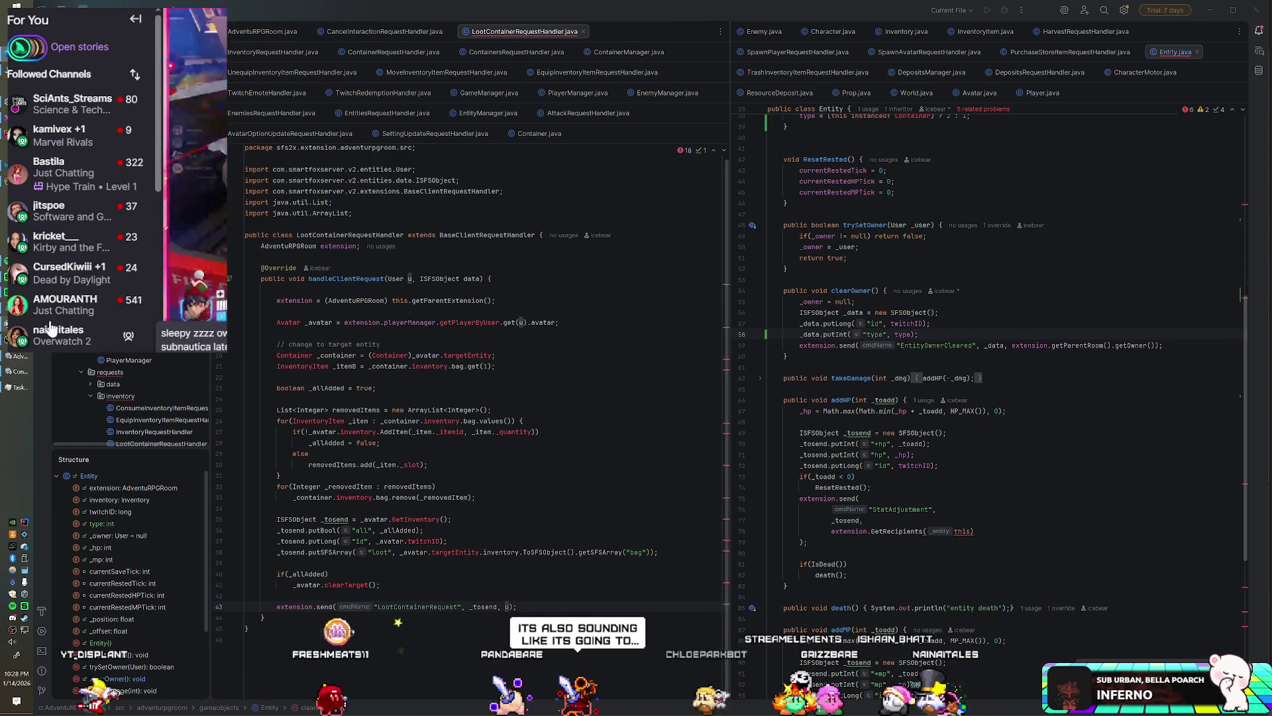
mouse_move(66, 222)
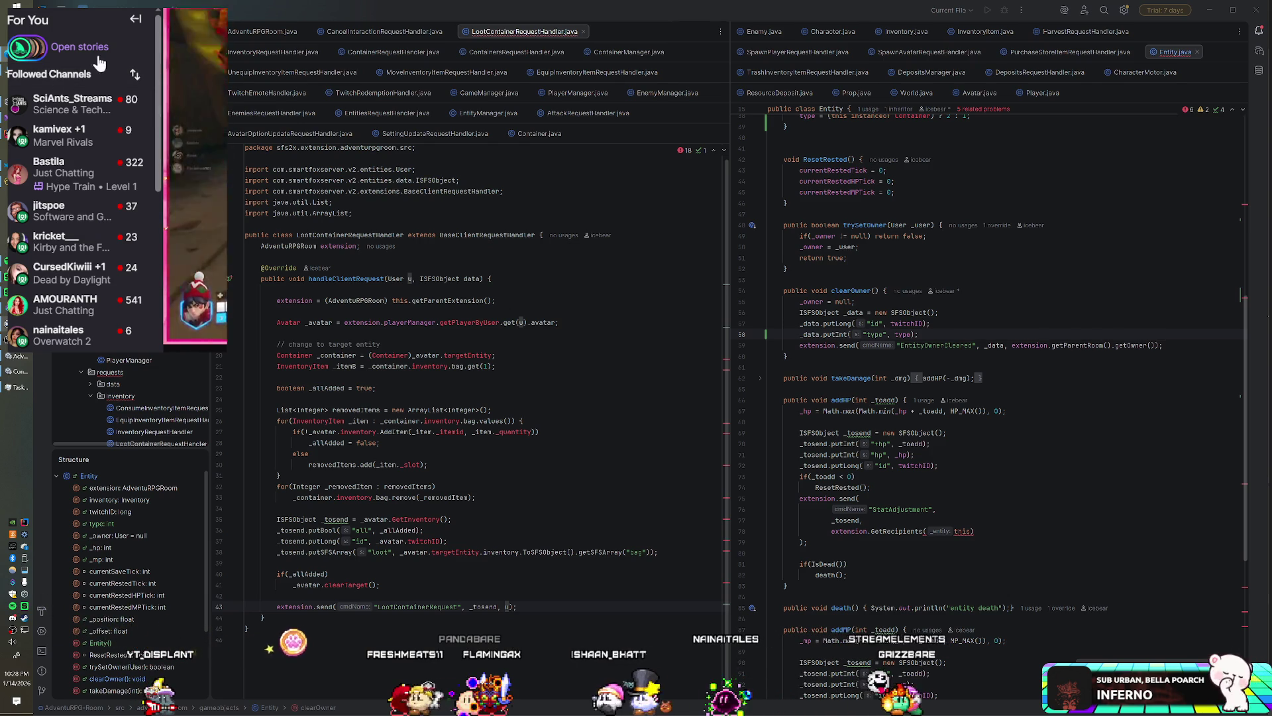
left_click(136, 18)
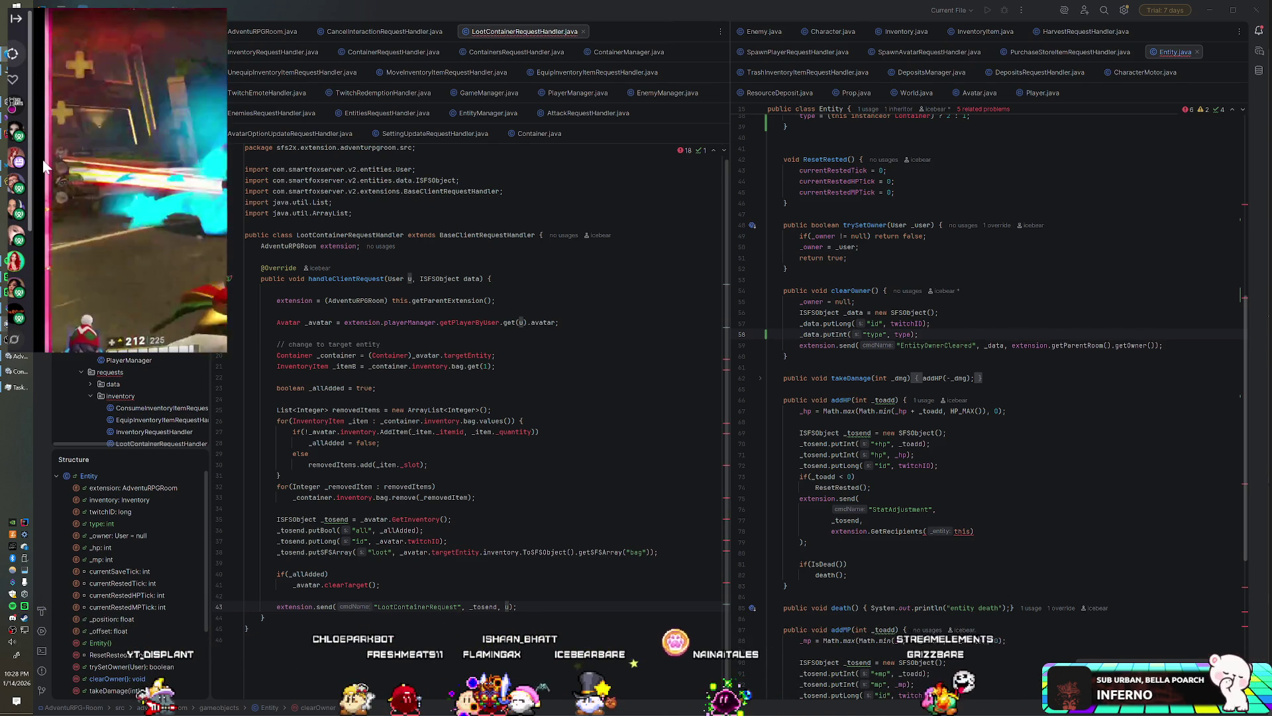
mouse_move(14, 289)
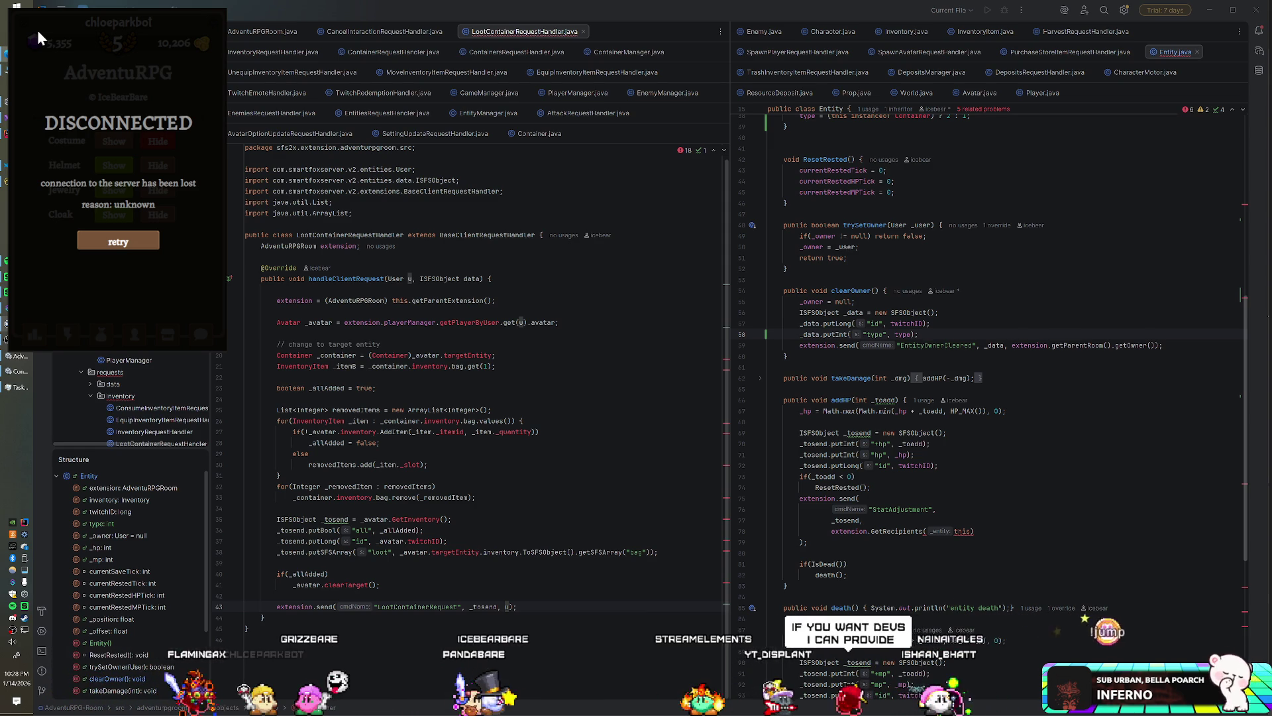
- Check the running game briefly, then delete the _data.putInt("type", type); line from clearOwner
left_click(741, 547)
key("alt+Tab")
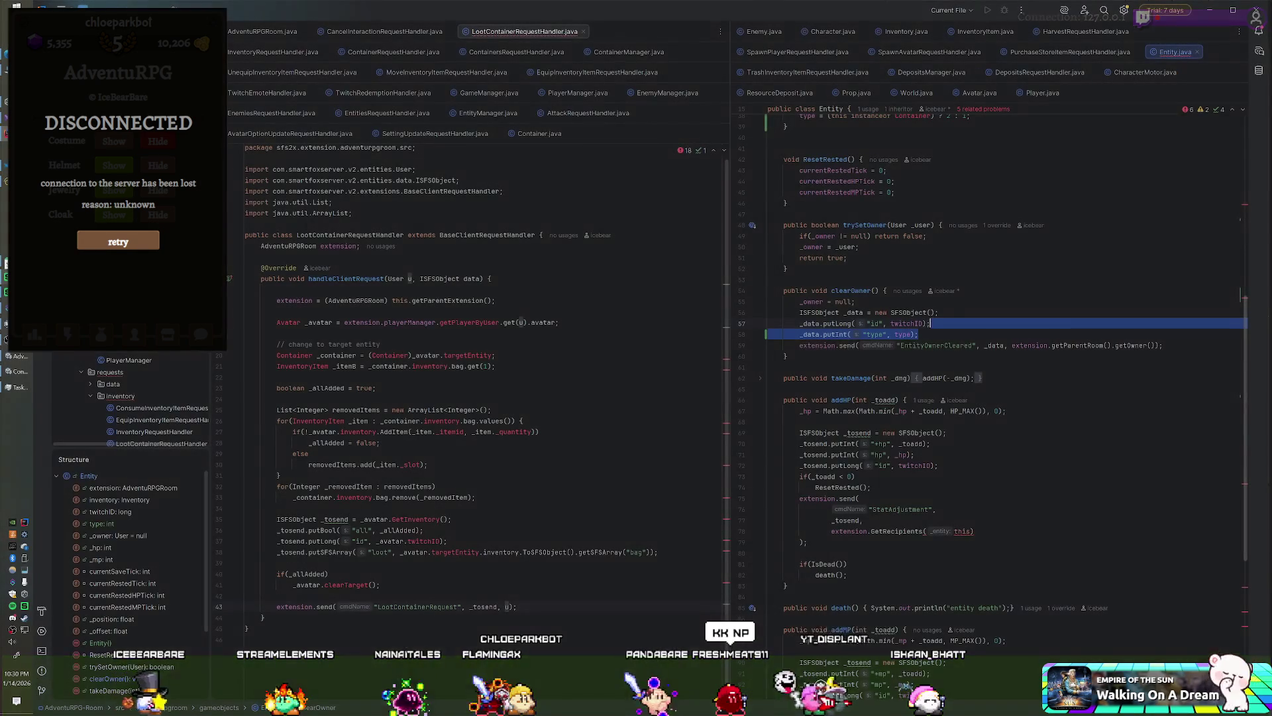
key("BackSpace")
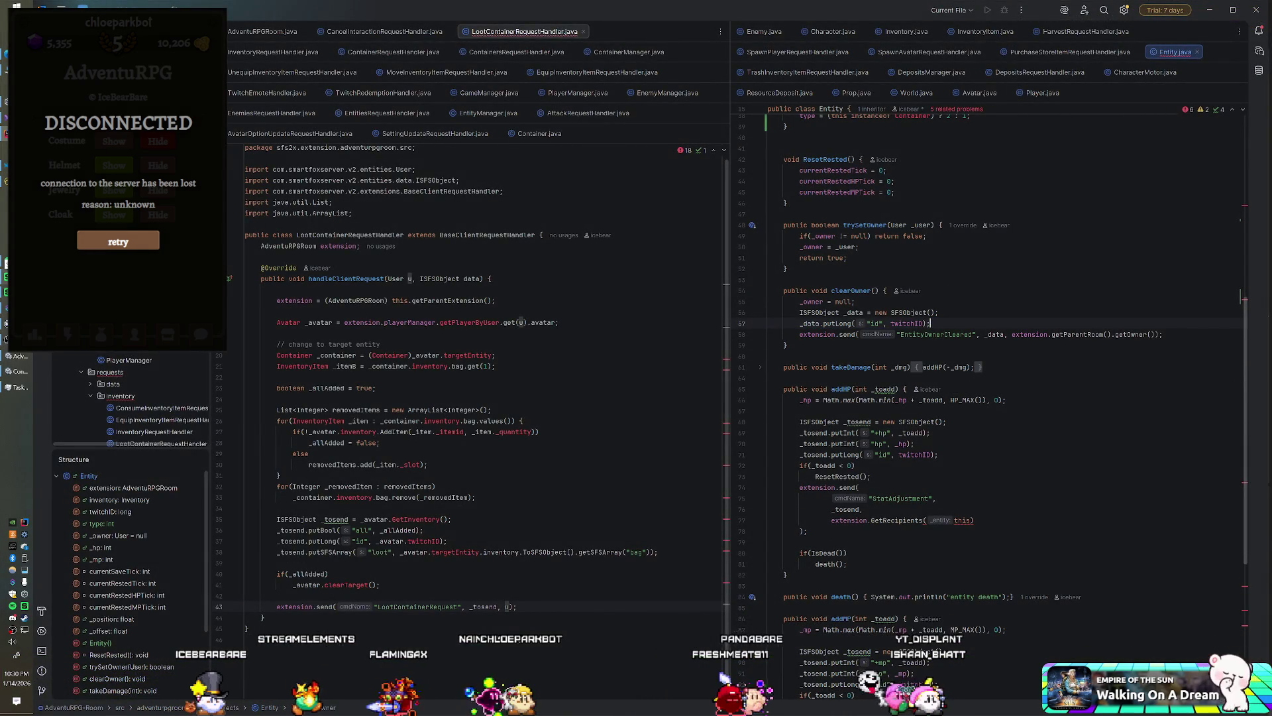